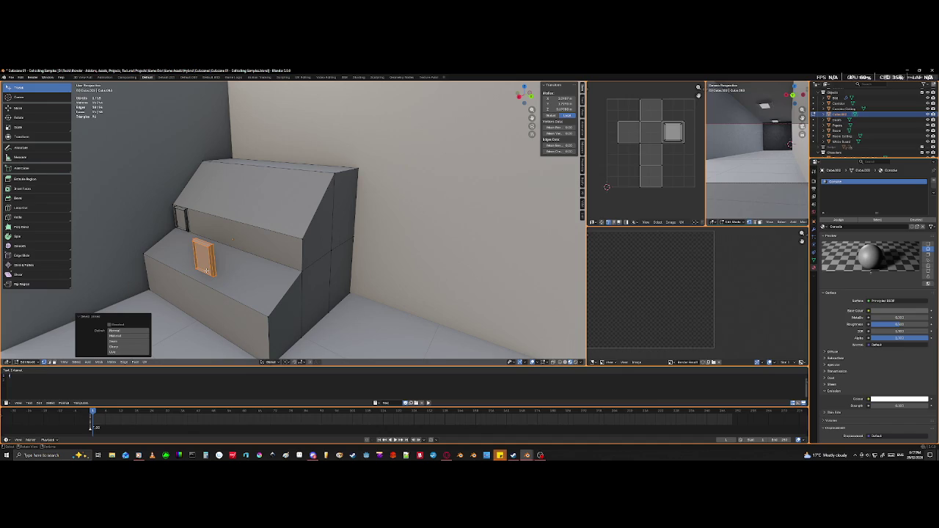
- Deselect the door-shaped face and orbit around the steps to inspect them
key("alt+a")
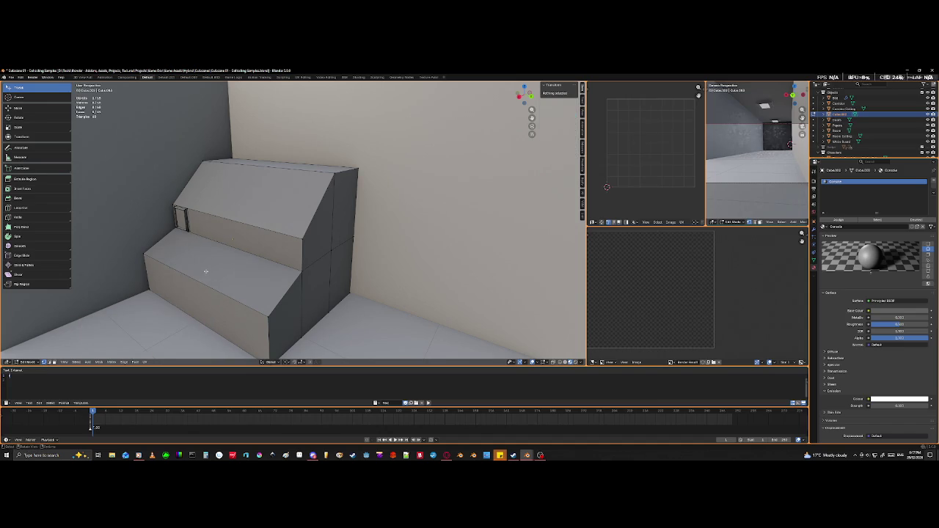
mouse_move(208, 273)
middle_mouse_down()
mouse_move(271, 314)
mouse_move(217, 300)
middle_mouse_up()
scroll(225, 325, "down", 3)
middle_click_drag(284, 257, 260, 276)
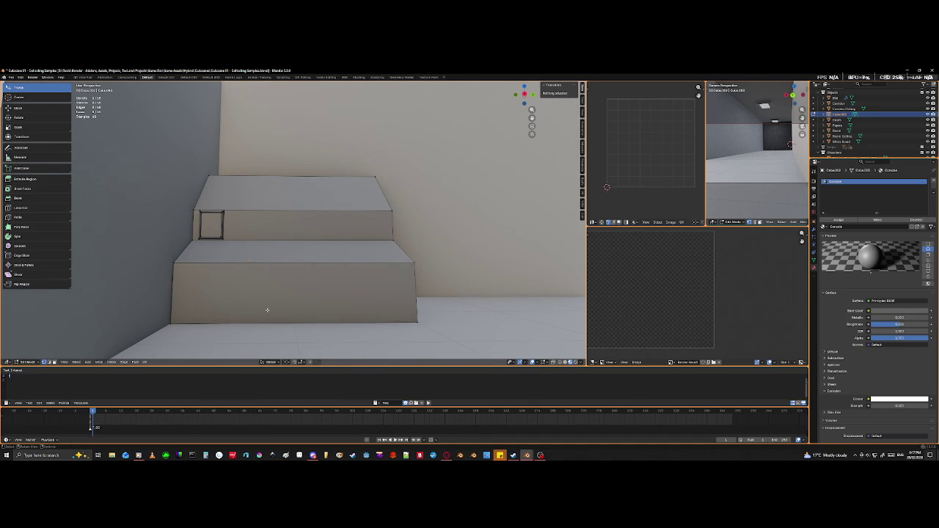
scroll(267, 316, "down", 3)
scroll(266, 316, "down", 3)
mouse_move(267, 315)
middle_mouse_down()
mouse_move(358, 271)
mouse_move(366, 281)
middle_mouse_up()
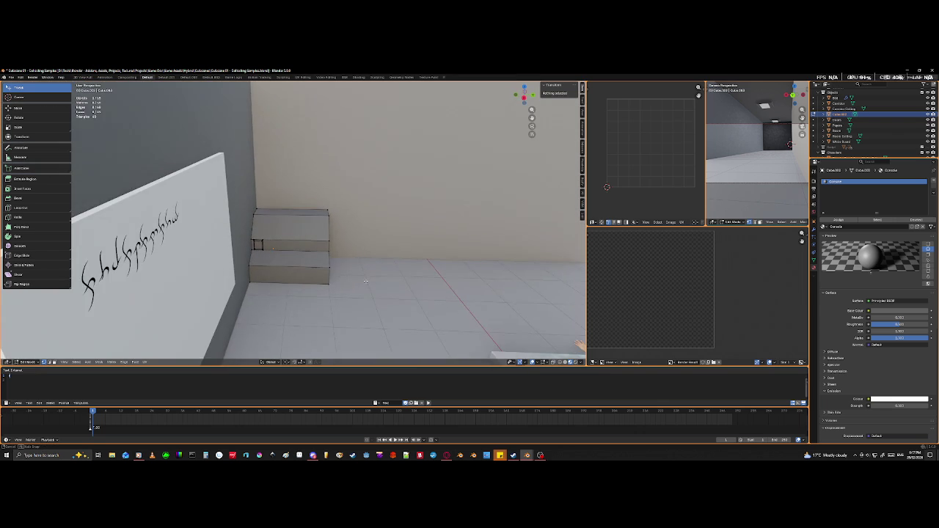
scroll(365, 281, "up", 4)
scroll(411, 280, "up", 2)
mouse_move(439, 281)
middle_mouse_down()
mouse_move(399, 279)
mouse_move(356, 258)
mouse_move(335, 263)
middle_mouse_up()
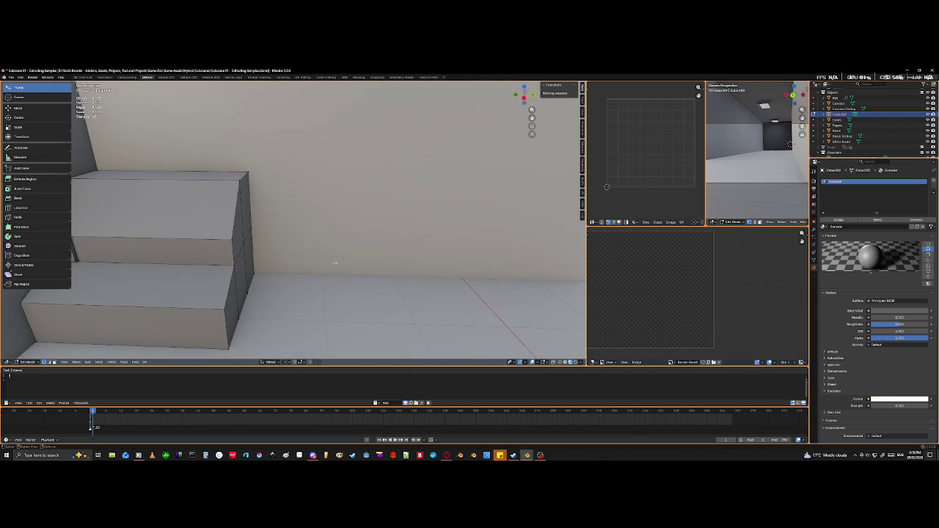
- Return to Object Mode and bring up the Add menu's Mesh list
key("Tab")
middle_click_drag(392, 314, 117, 384)
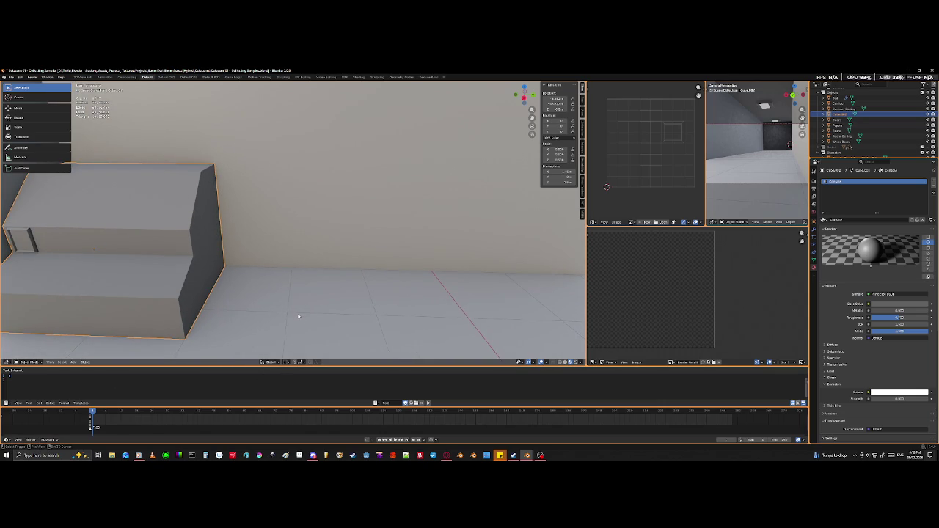
key("shift+a")
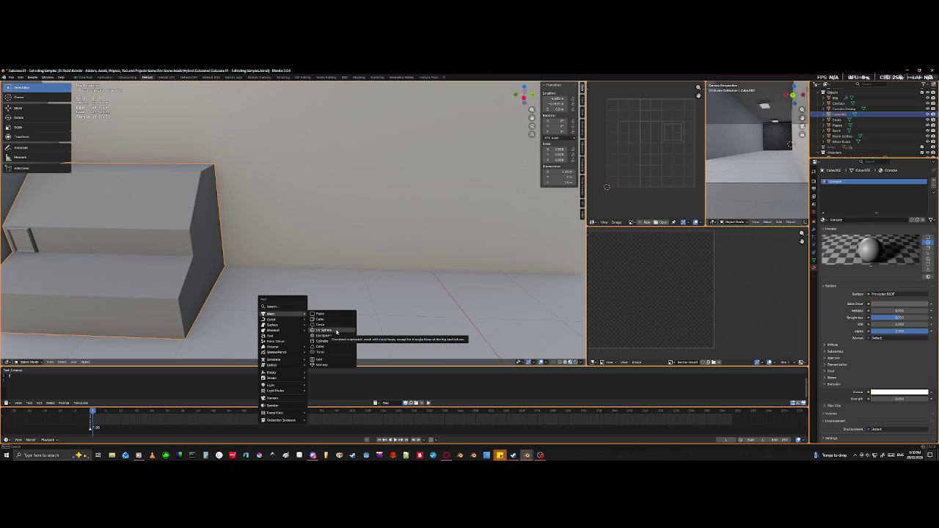
- Add a UV sphere and hide the Room Ceiling box to reveal the interior
left_click(336, 331)
scroll(342, 286, "down", 5)
scroll(342, 285, "down", 5)
middle_click_drag(342, 286, 278, 324)
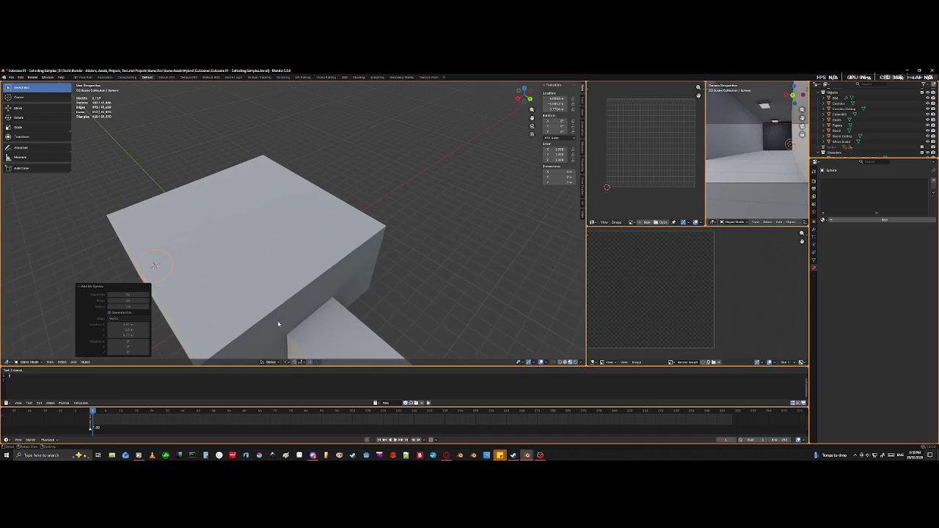
left_click(305, 262)
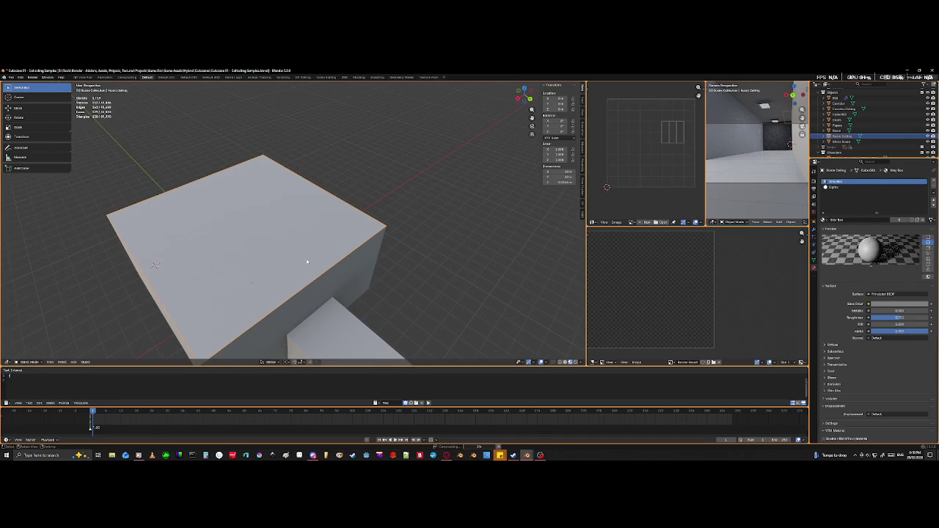
key("h")
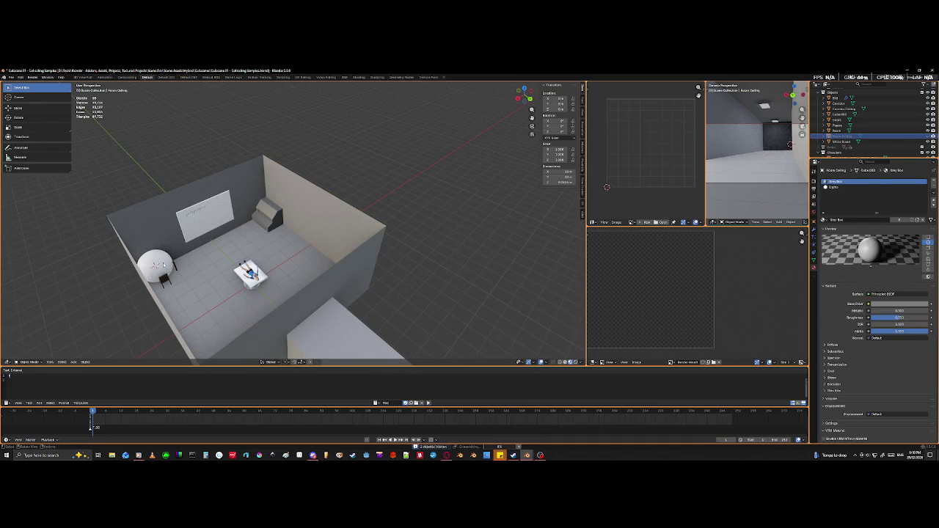
- Select the sphere, apply Shade Smooth, and begin grabbing it
scroll(163, 262, "up", 2)
scroll(290, 284, "up", 5)
scroll(290, 284, "up", 2)
middle_click_drag(290, 284, 213, 296)
left_click(221, 327)
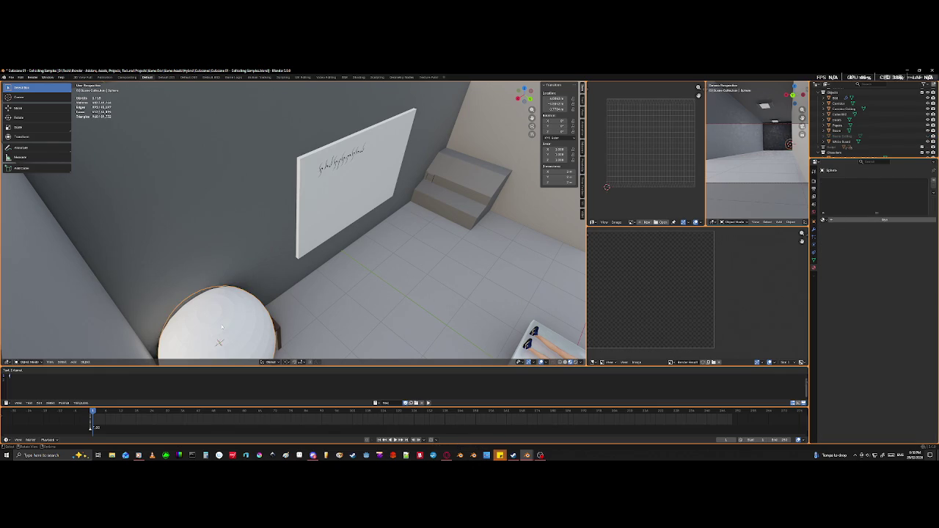
scroll(293, 316, "down", 5)
middle_click_drag(292, 314, 250, 308)
scroll(249, 308, "up", 2)
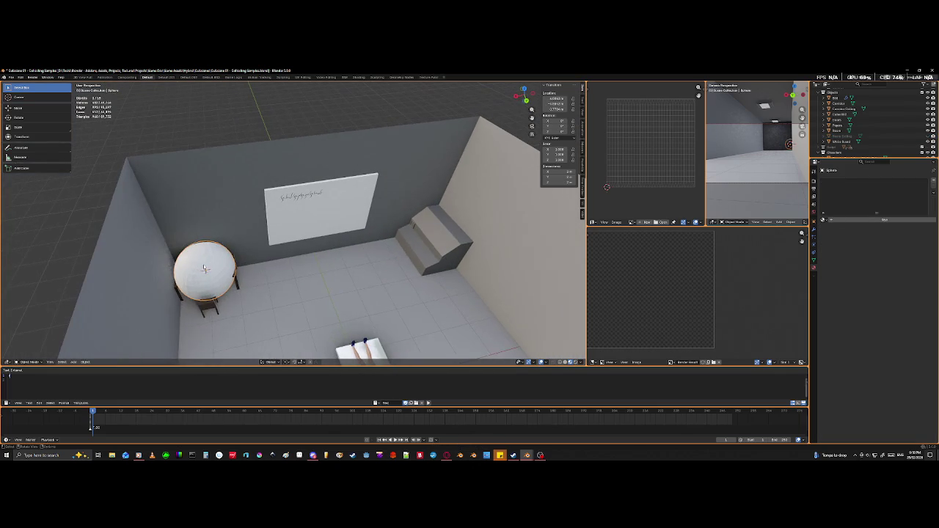
right_click(206, 266)
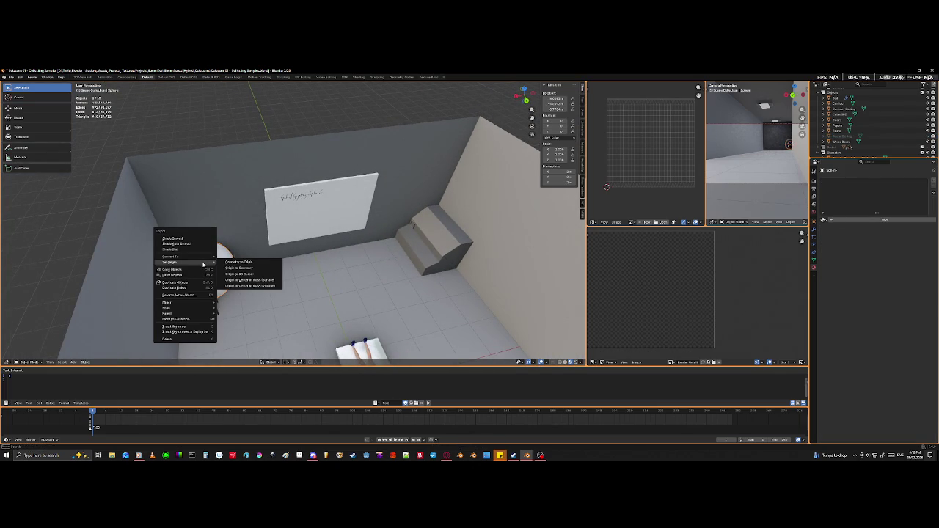
left_click(176, 239)
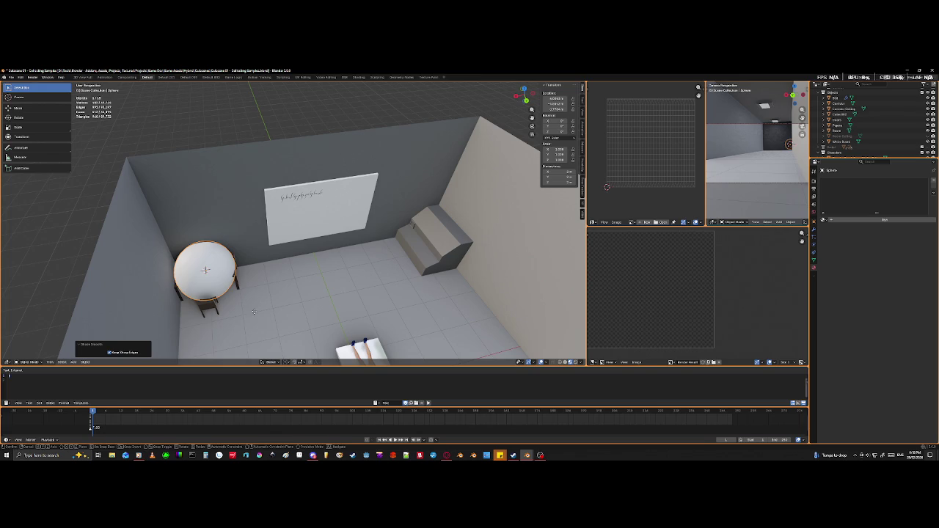
key("g")
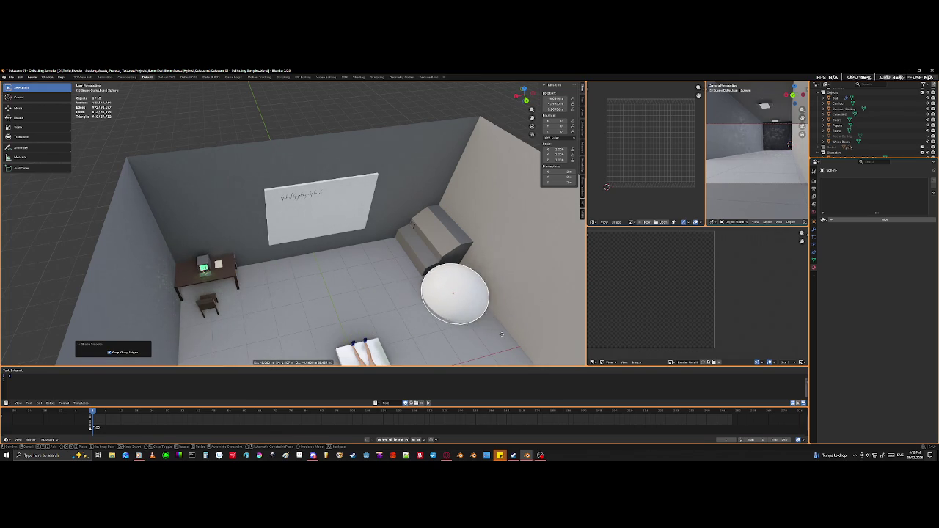
- Place the sphere mid-room and stretch it along Z into a tall egg
left_click(402, 320)
scroll(400, 323, "up", 3)
middle_click_drag(400, 323, 422, 303)
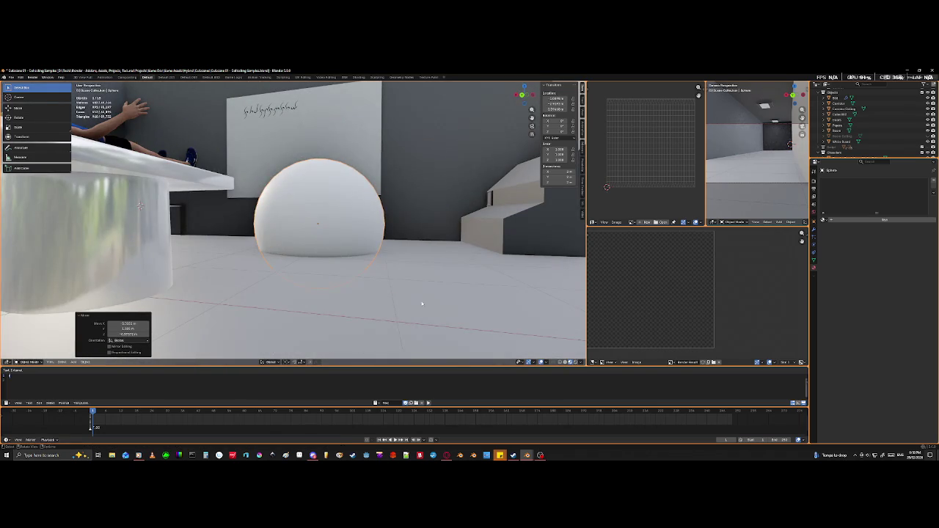
key("s")
key("z")
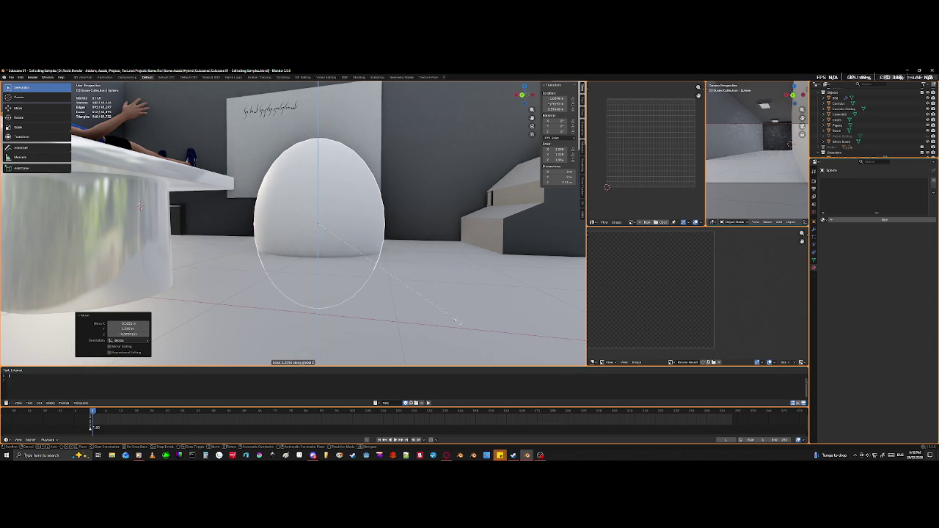
left_click(466, 328)
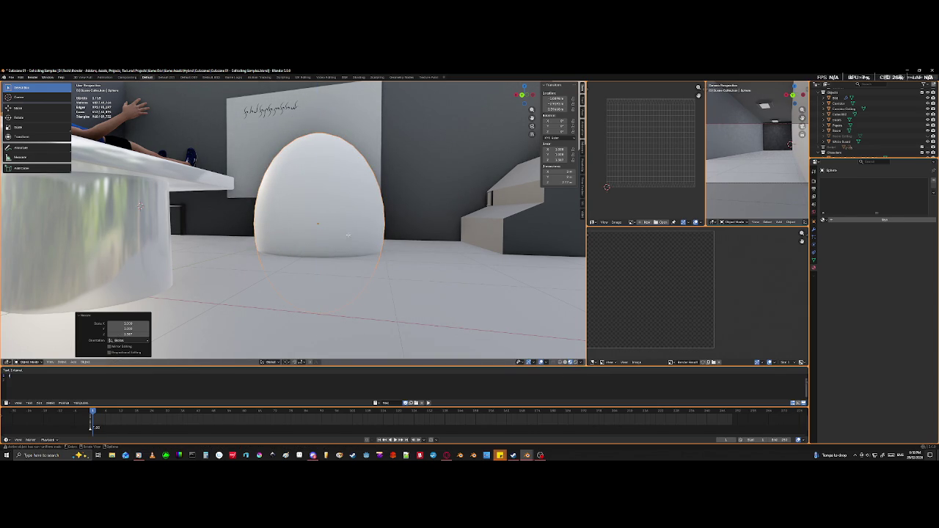
- Raise the egg vertically along the Z axis
key("Tab")
key("KP_Divide")
key("Tab")
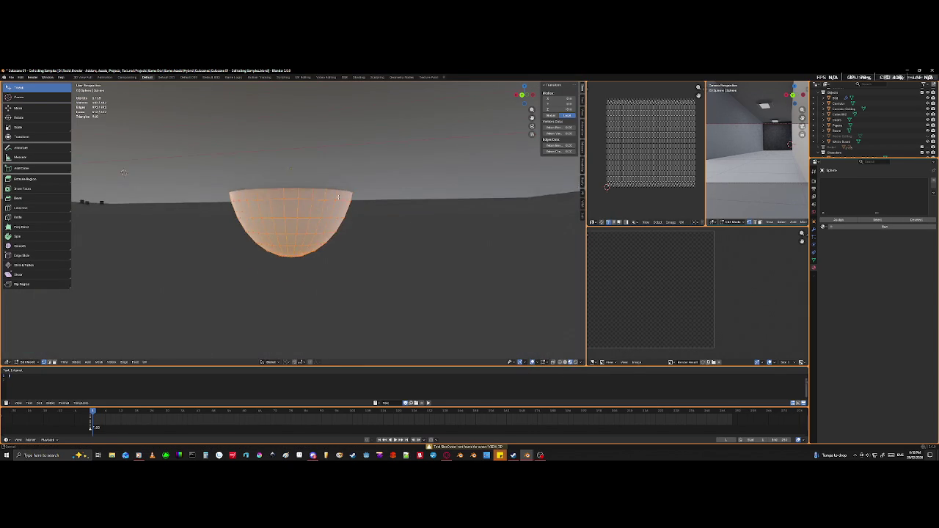
key("KP_Divide")
key("g")
key("z")
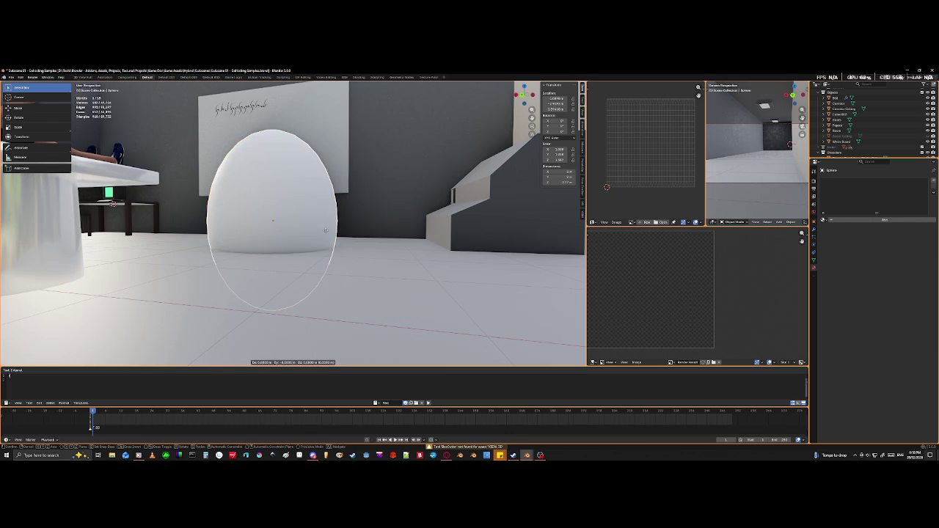
left_click(340, 158)
- Shrink the egg uniformly to 0.428 scale
mouse_move(339, 160)
middle_mouse_down()
mouse_move(268, 186)
mouse_move(253, 211)
mouse_move(266, 229)
middle_mouse_up()
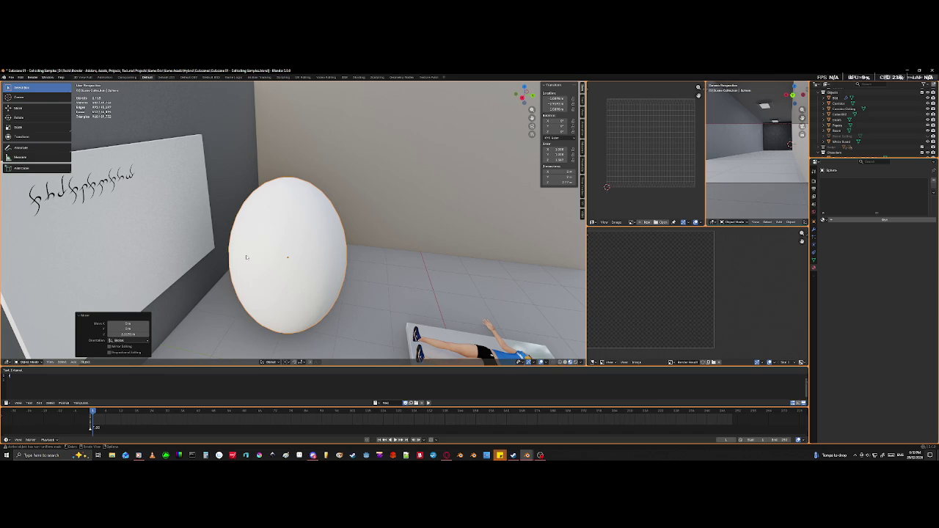
key("s")
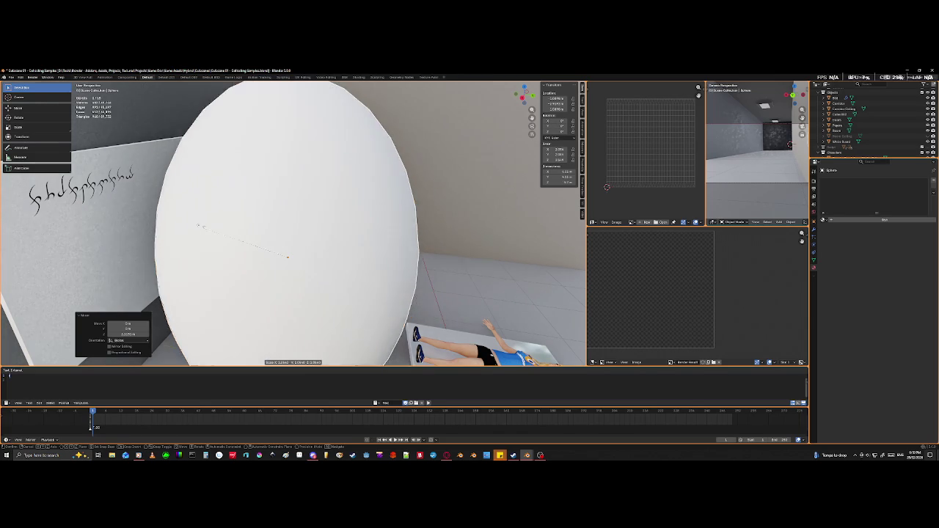
left_click(168, 220)
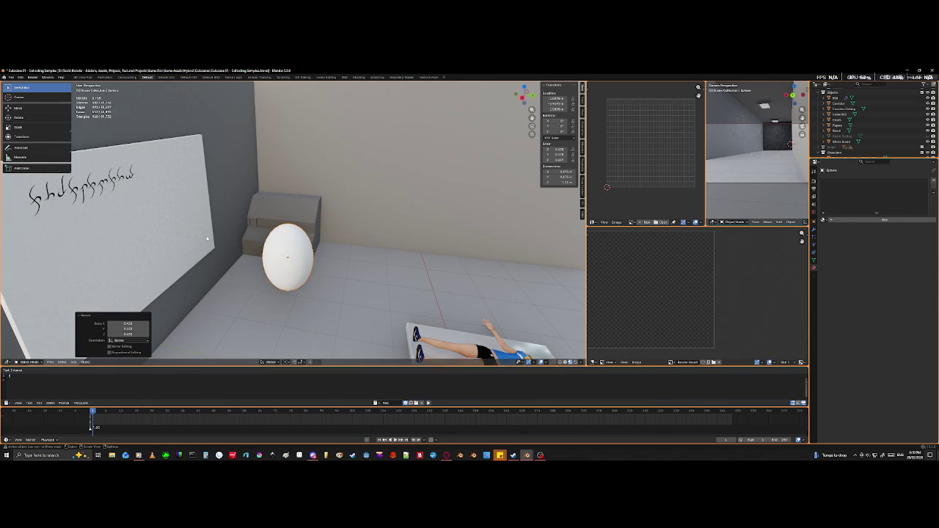
scroll(330, 281, "up", 5)
scroll(331, 281, "down", 2)
scroll(330, 280, "down", 1)
mouse_move(329, 279)
middle_mouse_down()
mouse_move(311, 262)
mouse_move(316, 267)
middle_mouse_up()
- Move the egg right against the wall beside the steps and enter Edit Mode
key("g")
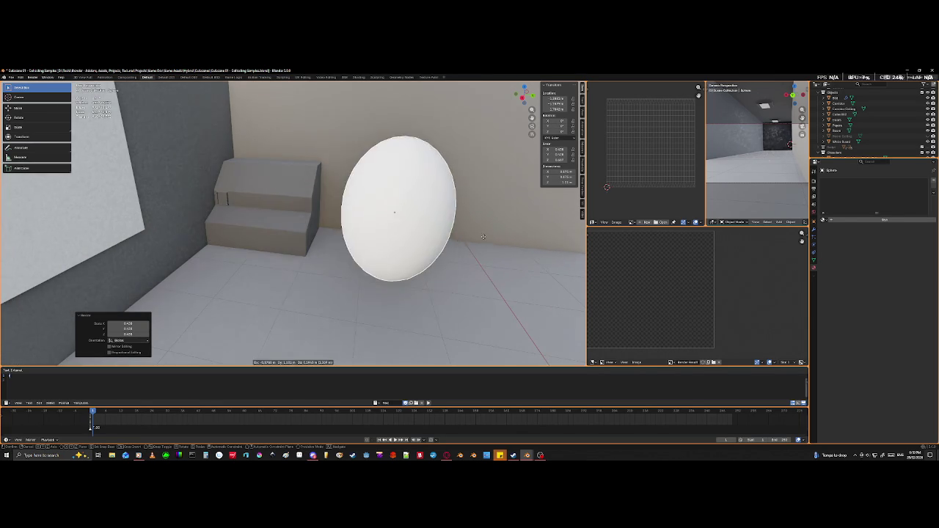
left_click(489, 240)
mouse_move(489, 239)
middle_mouse_down()
mouse_move(408, 255)
mouse_move(410, 265)
middle_mouse_up()
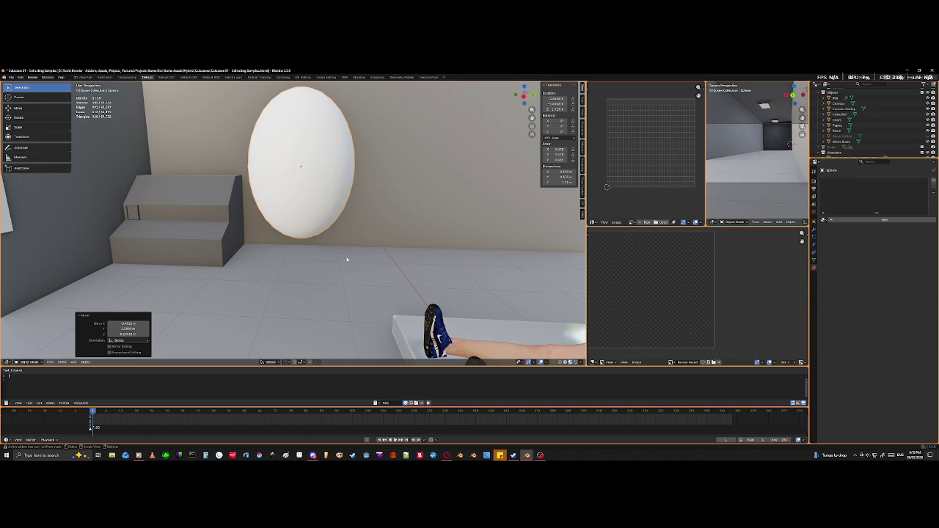
key("Tab")
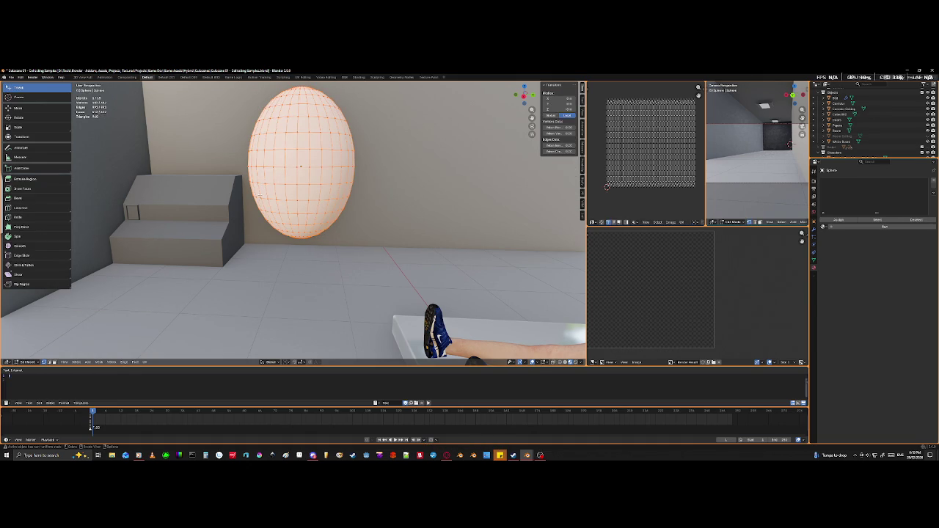
- In wireframe front view, box-select and delete the egg's lower-half vertices, leaving the dome
key("shift+z")
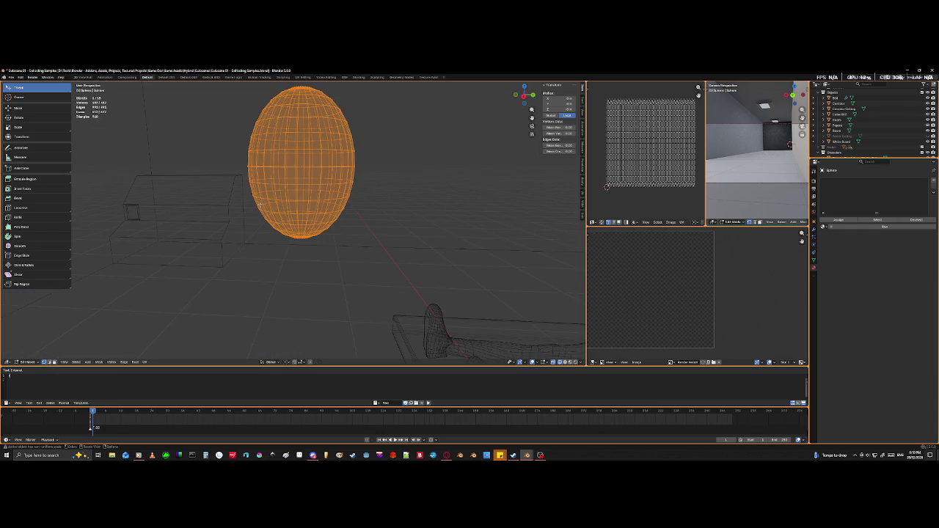
key("alt+a")
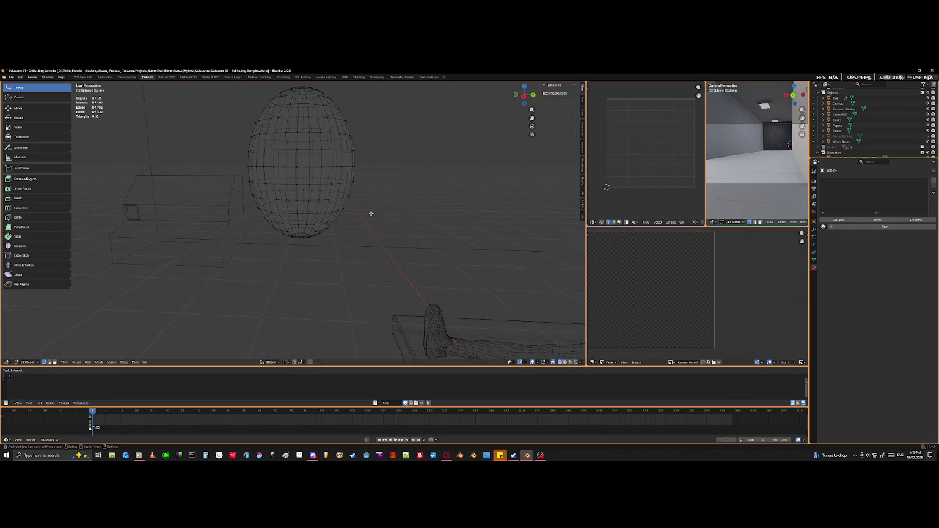
key("KP_1")
mouse_move(371, 212)
middle_mouse_down("shift")
mouse_move(342, 274)
mouse_move(355, 278)
middle_mouse_up("shift")
scroll(342, 275, "up", 4)
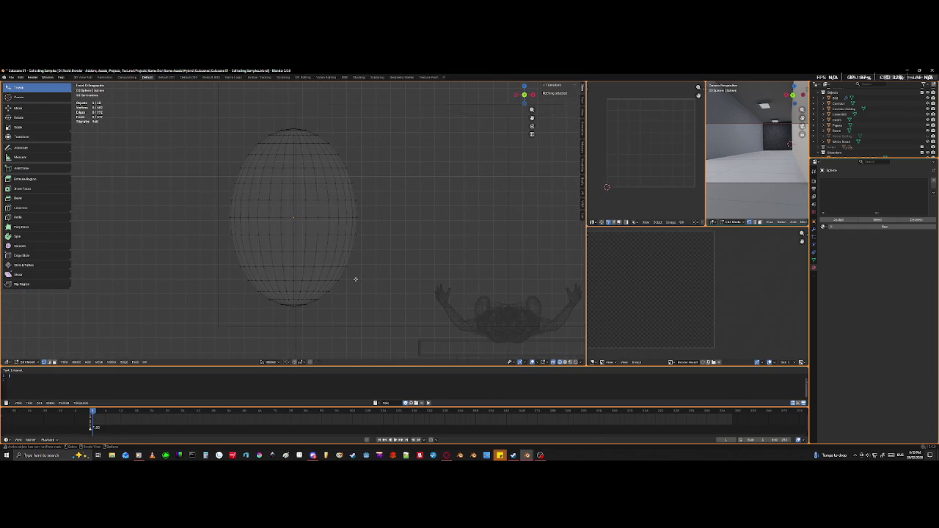
key("b")
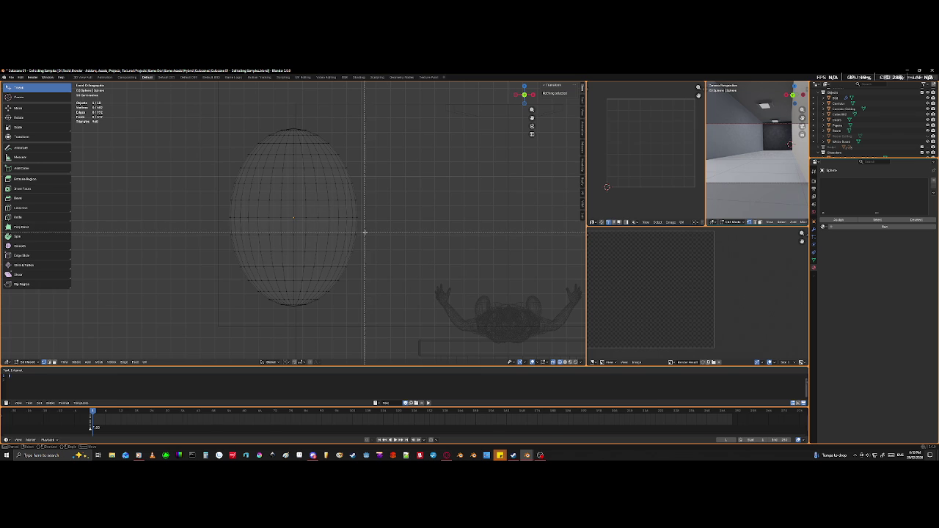
left_click_drag(364, 232, 203, 325)
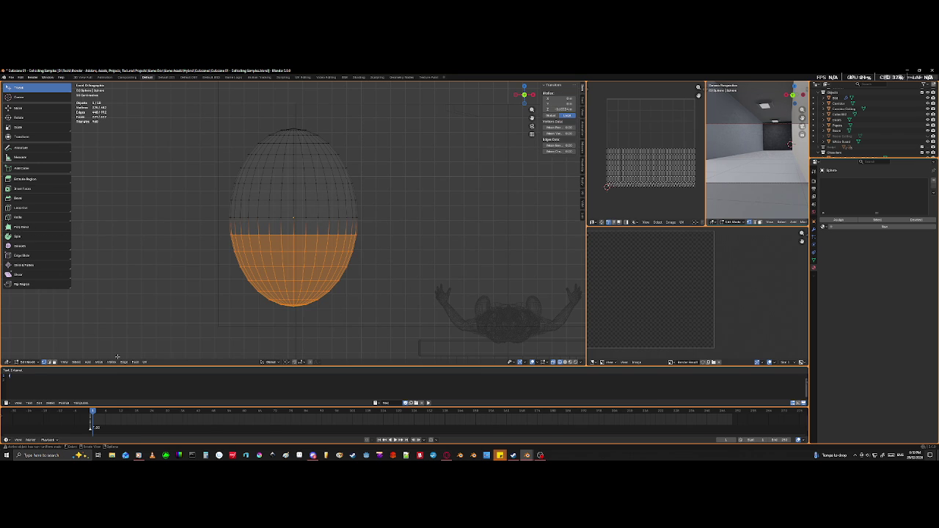
key("x")
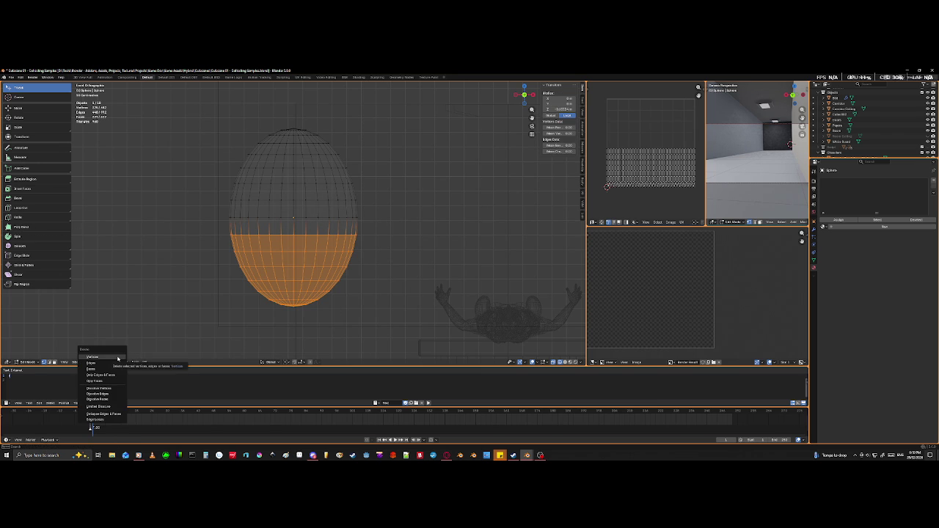
left_click(117, 357)
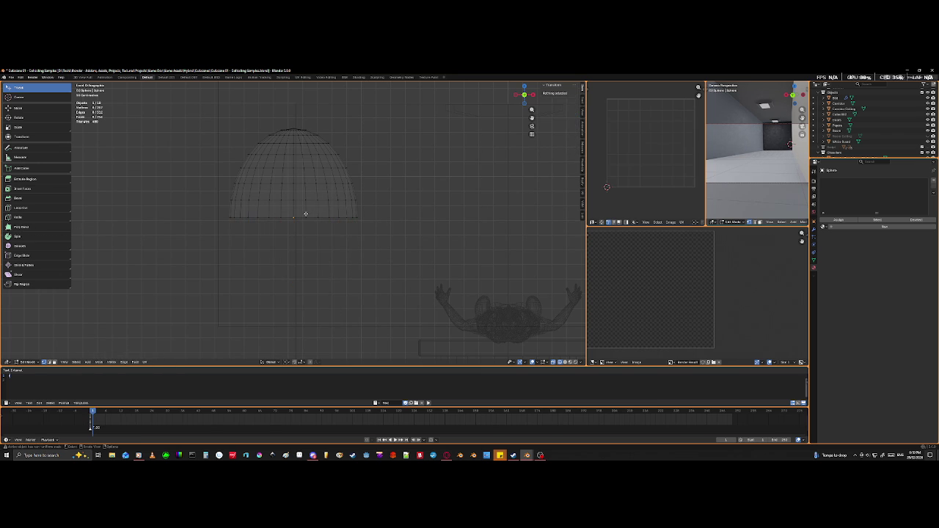
left_click(312, 218, "alt")
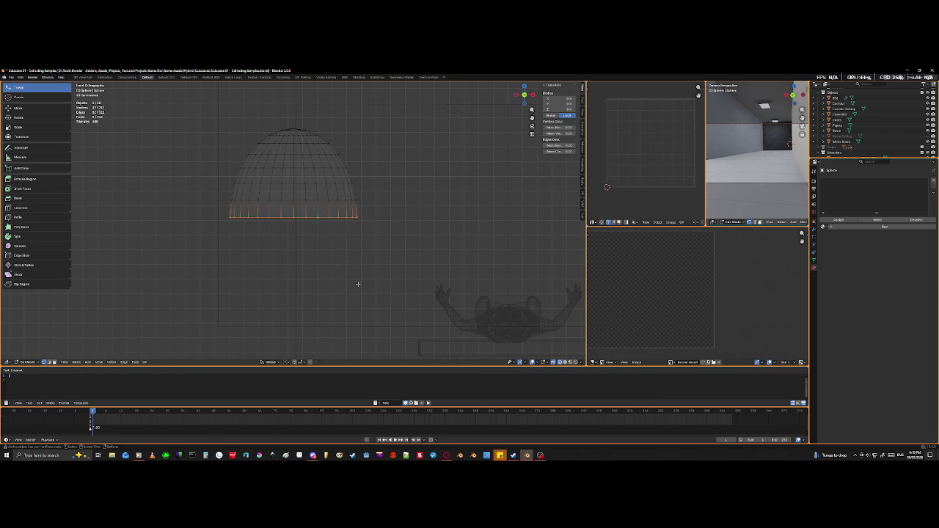
- Extrude the dome's bottom edge loop straight down along Z twice
key("e")
key("z")
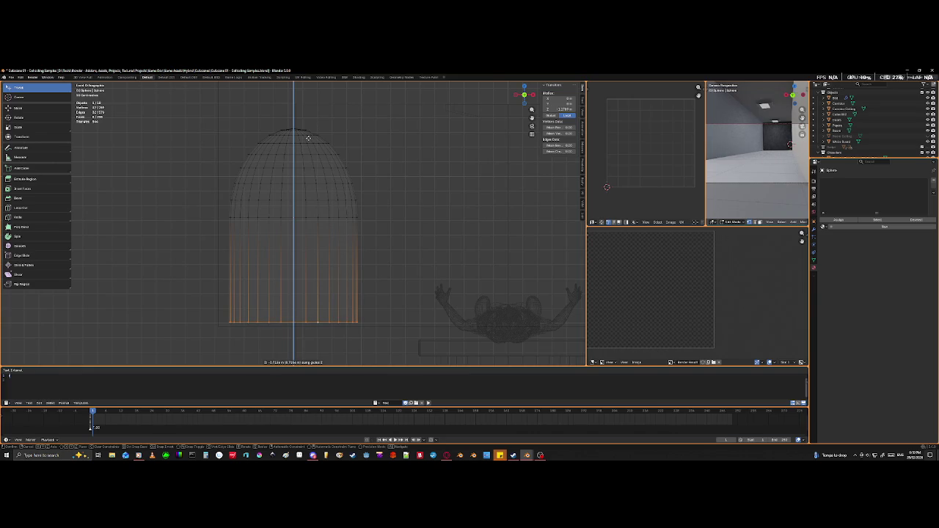
left_click(309, 138)
scroll(328, 125, "down", 3)
mouse_move(331, 140)
middle_mouse_down()
mouse_move(352, 211)
mouse_move(314, 211)
mouse_move(318, 198)
middle_mouse_up()
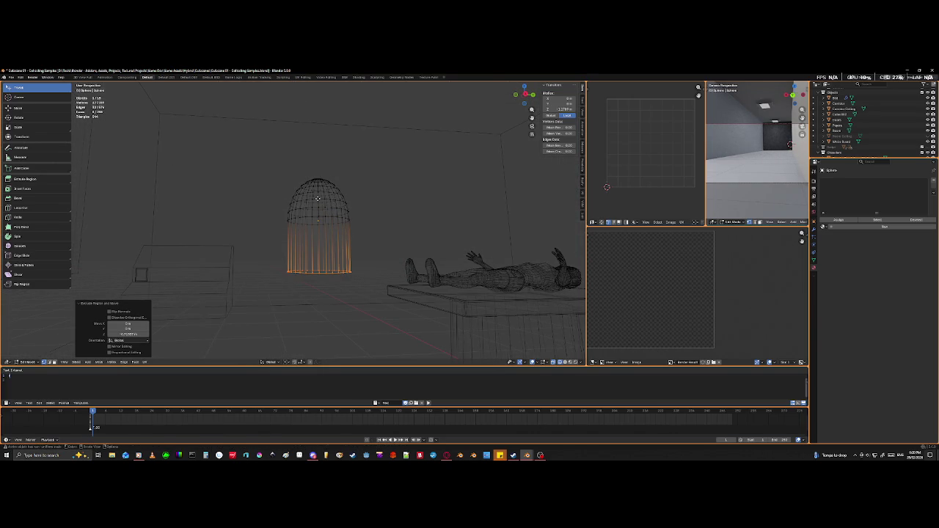
key("e")
key("z")
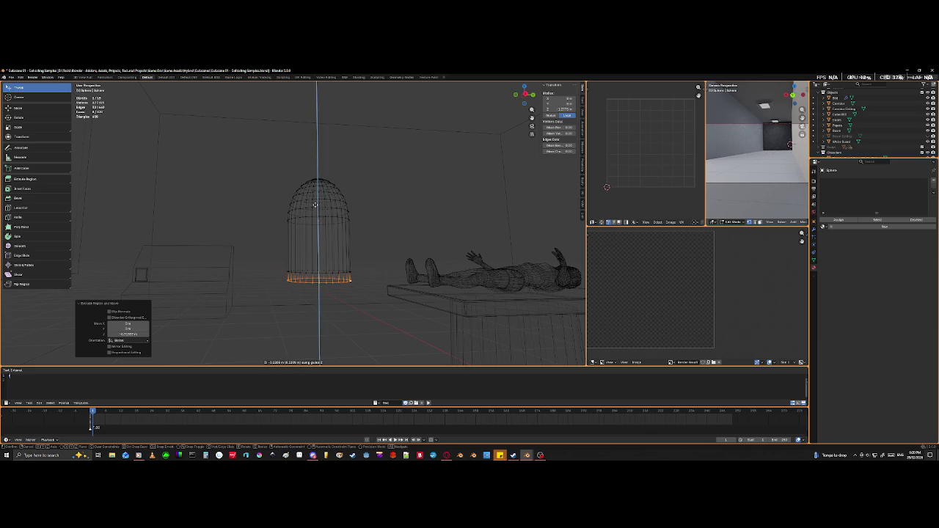
left_click(315, 205)
scroll(308, 297, "up", 3)
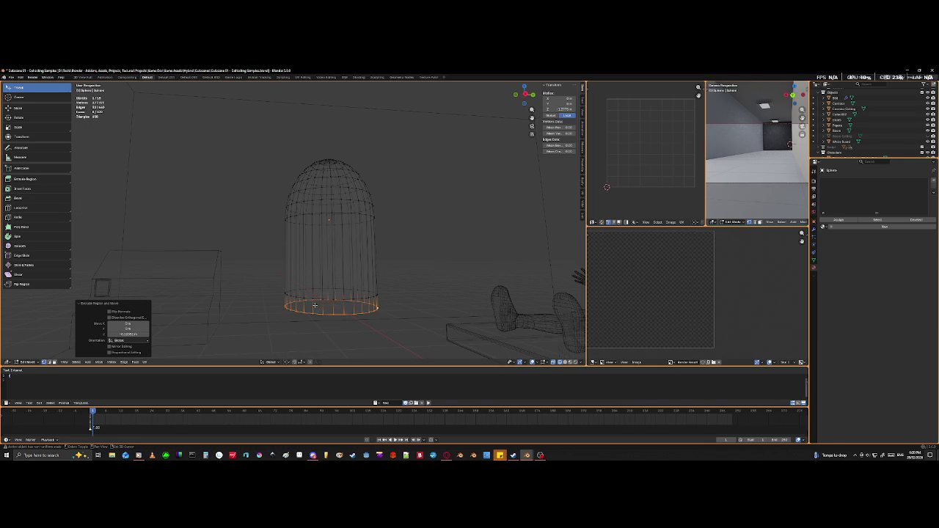
- Select the lower cylindrical section and extrude it further down along Z
key("ctrl+l")
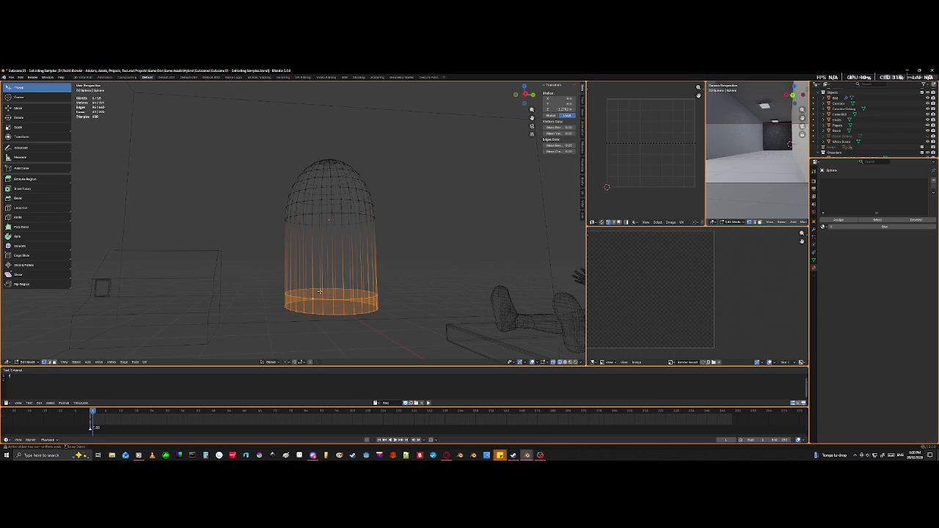
scroll(326, 309, "down", 4)
key("e")
key("z")
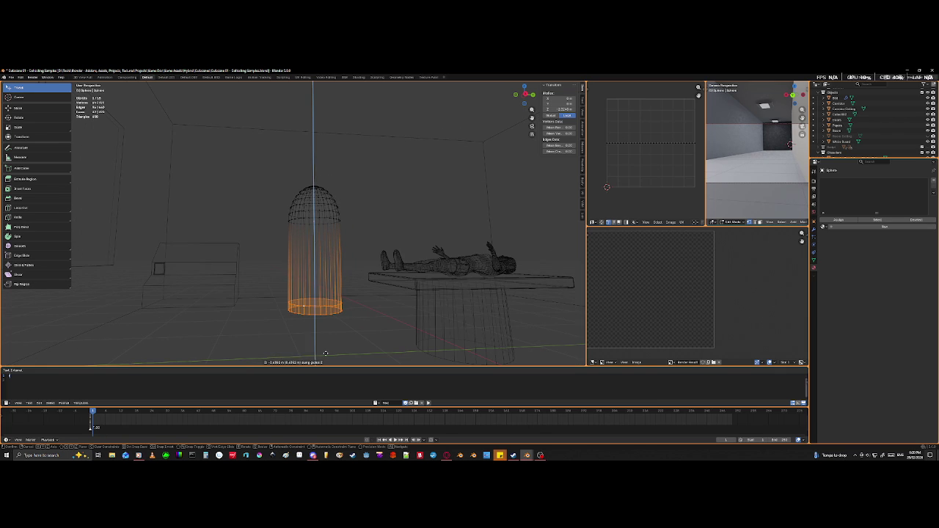
left_click(326, 352)
- Switch back to shaded view and orbit in to inspect the capsule's open base
key("shift+z")
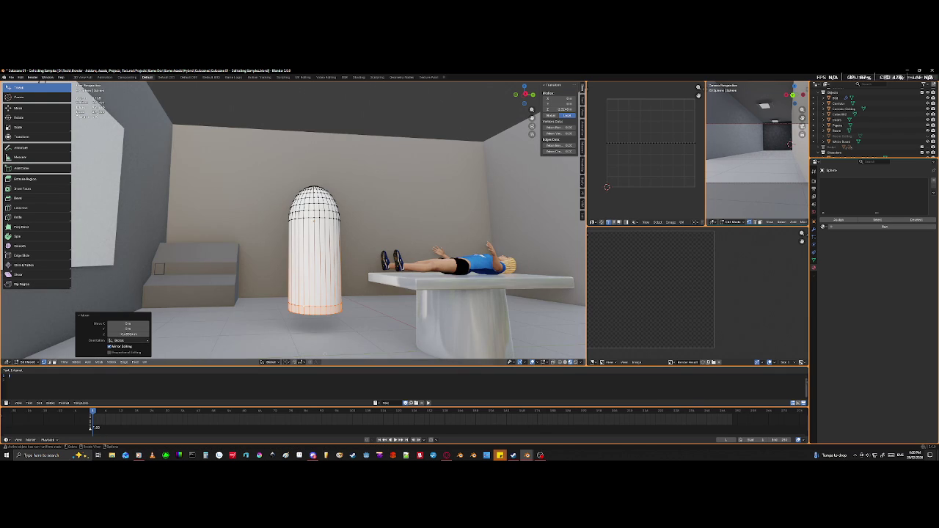
middle_click_drag(329, 339, 331, 342)
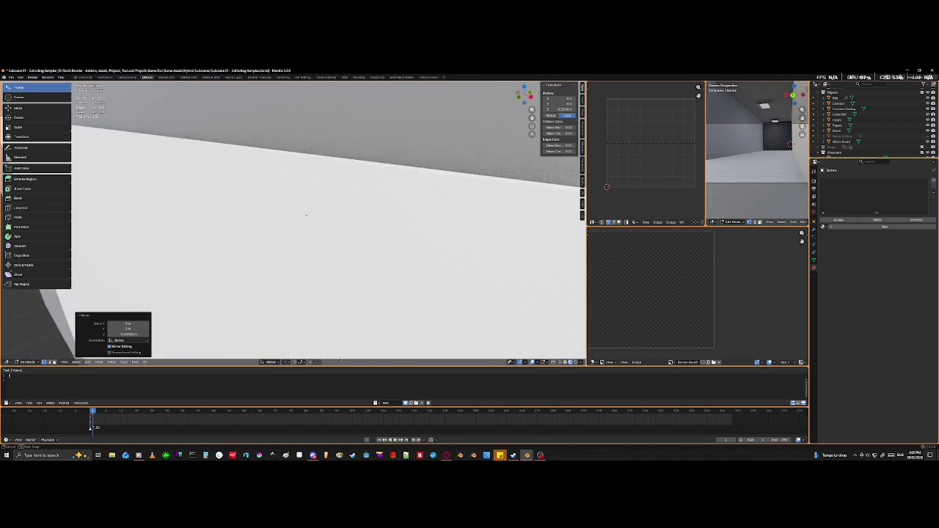
scroll(330, 342, "up", 2)
scroll(331, 342, "up", 2)
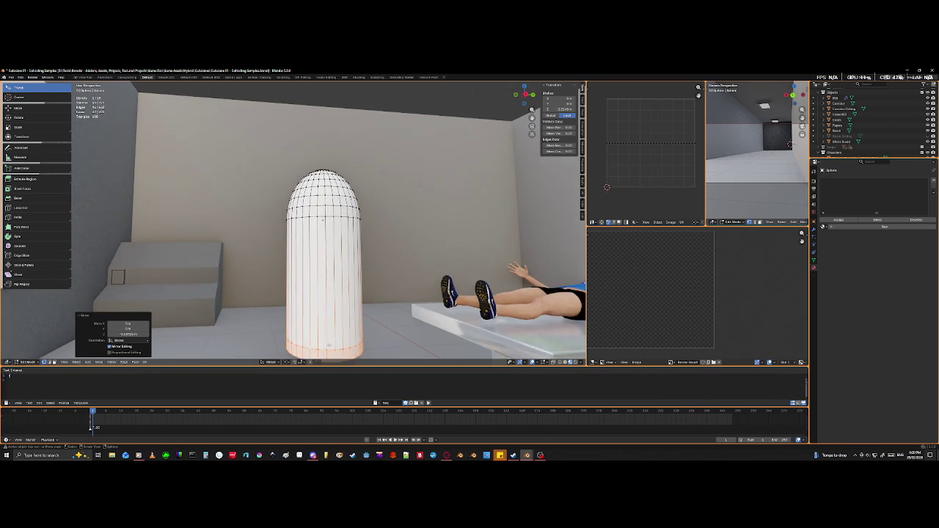
scroll(331, 342, "up", 2)
scroll(331, 342, "up", 2)
scroll(331, 342, "up", 2)
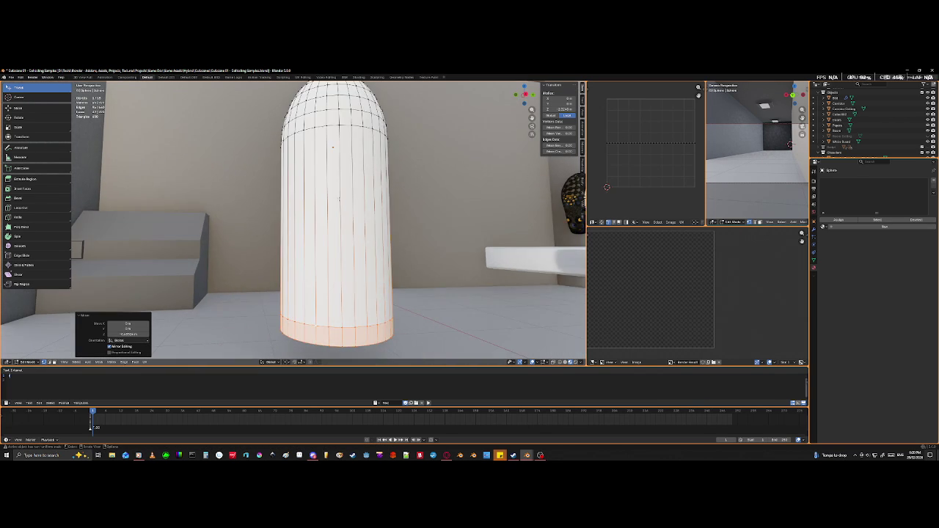
scroll(331, 342, "up", 2)
mouse_move(343, 279)
middle_mouse_down()
mouse_move(360, 288)
mouse_move(237, 163)
middle_mouse_up()
scroll(348, 271, "up", 2)
scroll(348, 271, "up", 3)
scroll(349, 271, "down", 3)
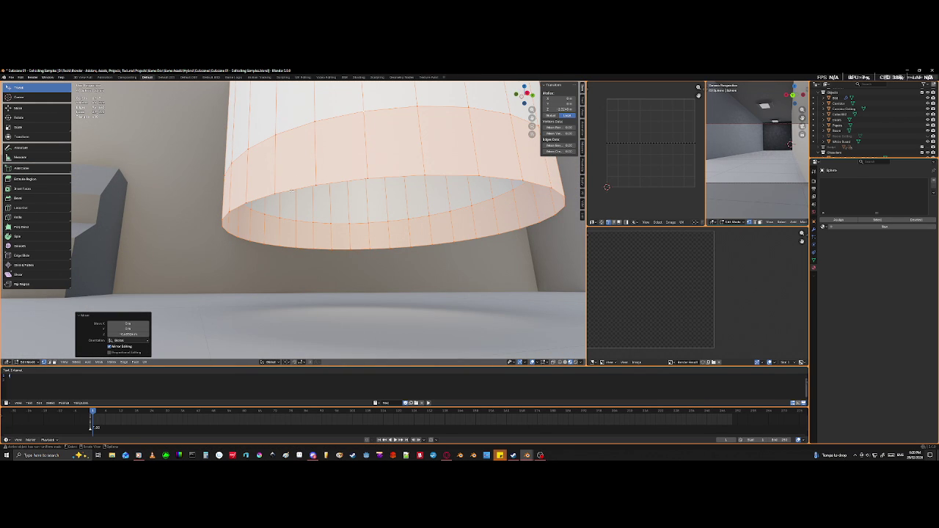
- Fill the bottom rim loop with a face and inset it
left_click(291, 189, "alt")
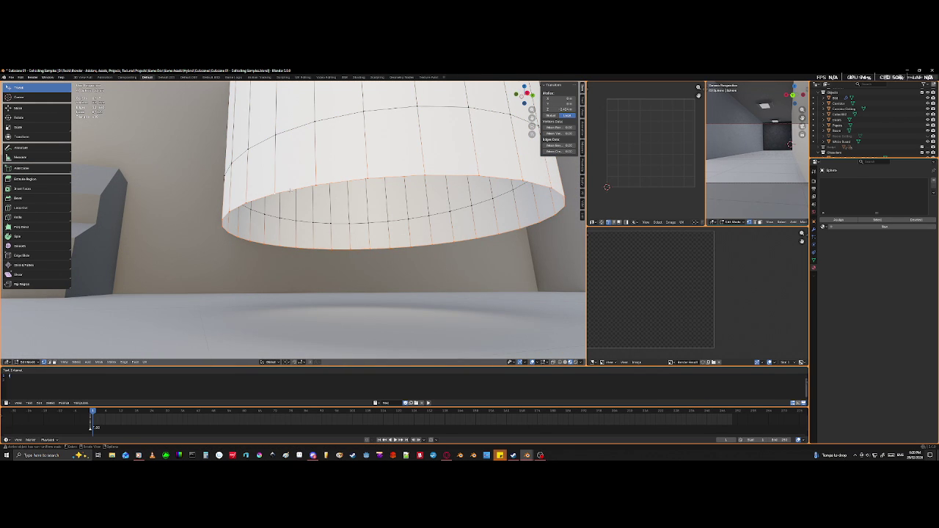
key("f")
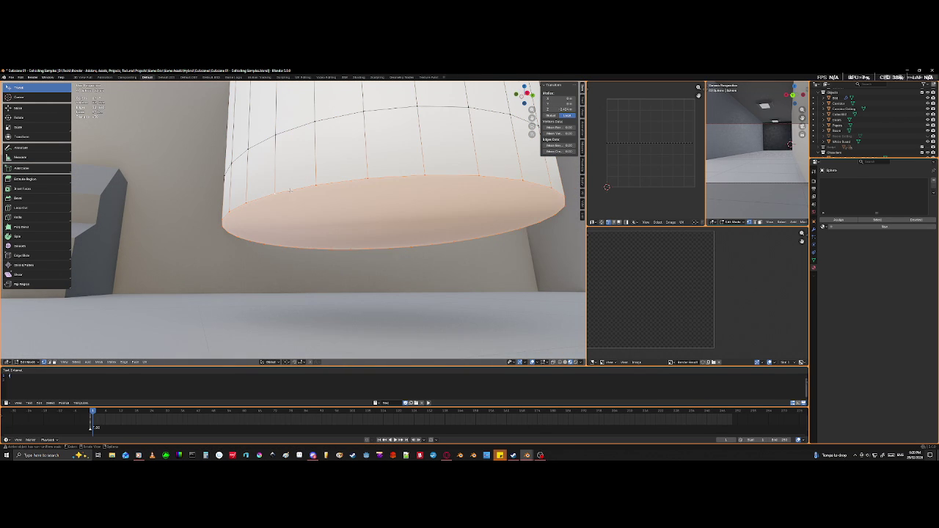
key("i")
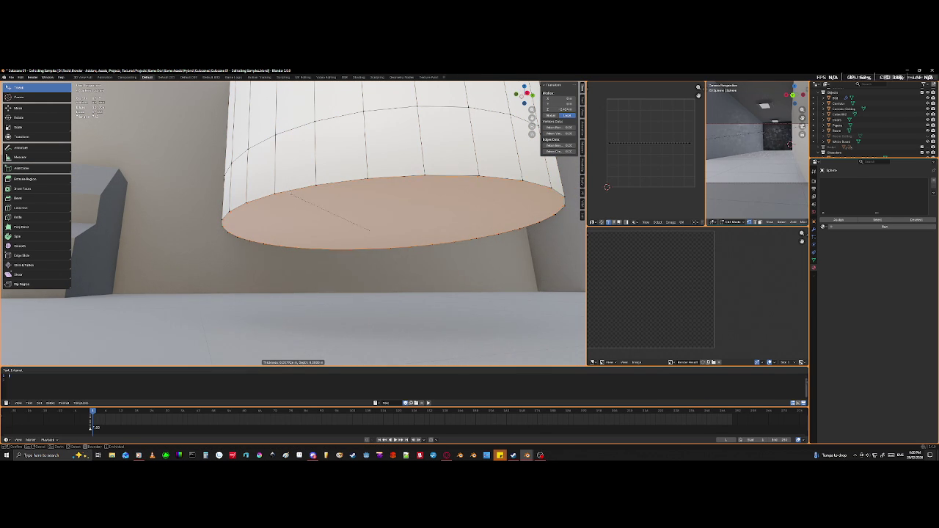
left_click(294, 199)
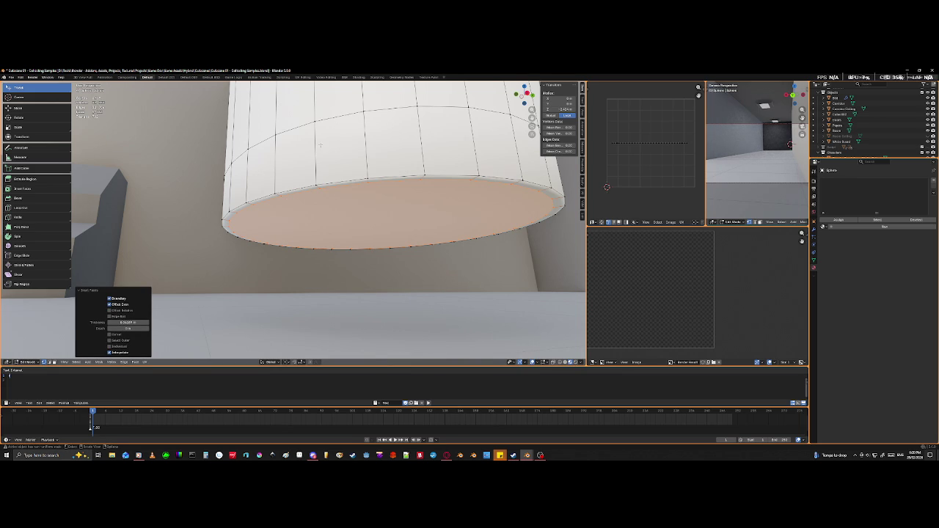
mouse_move(320, 144)
middle_mouse_down()
mouse_move(324, 202)
mouse_move(311, 192)
middle_mouse_up()
key("Tab")
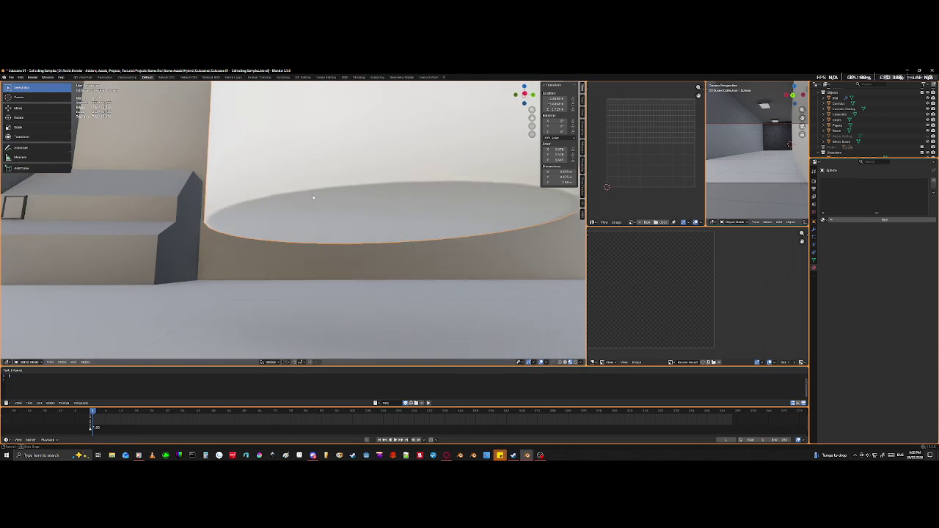
key("Tab")
- Add a loop cut near the base and raise it slightly along Z
key("ctrl+r")
left_click(326, 139)
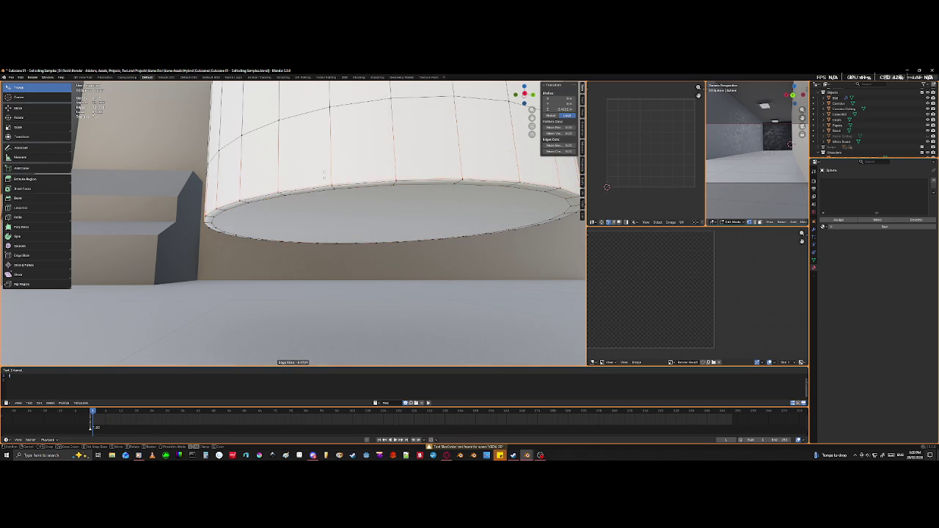
left_click(325, 126)
middle_click_drag(325, 127, 336, 135)
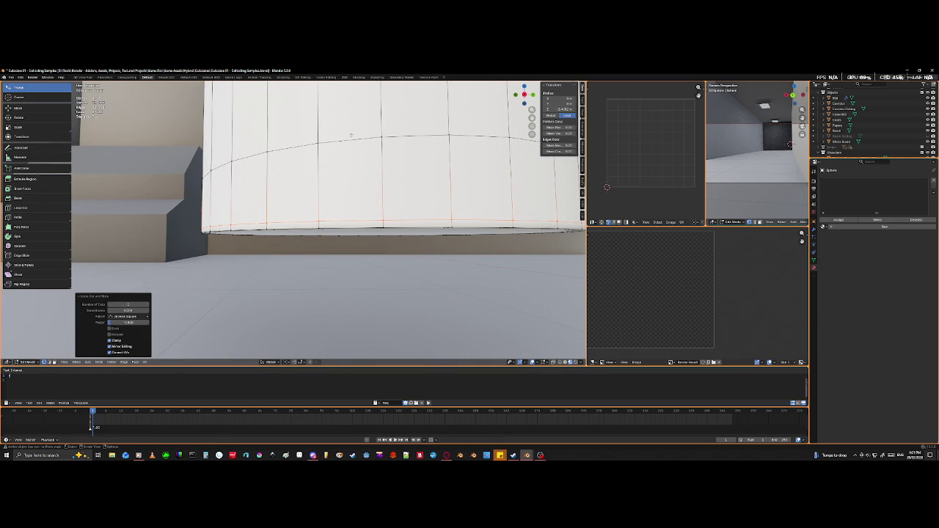
scroll(350, 139, "down", 4)
mouse_move(350, 139)
middle_mouse_down()
mouse_move(385, 208)
mouse_move(377, 211)
middle_mouse_up()
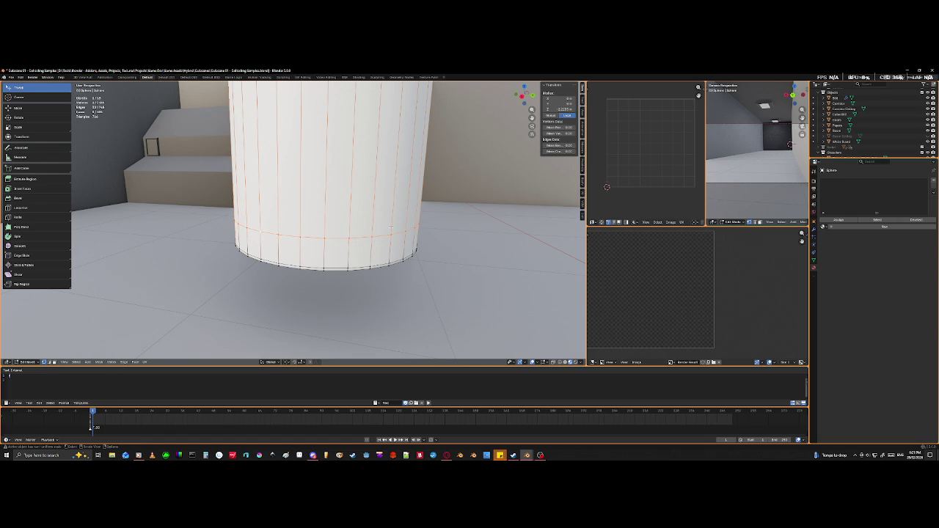
middle_click_drag(401, 206, 401, 221)
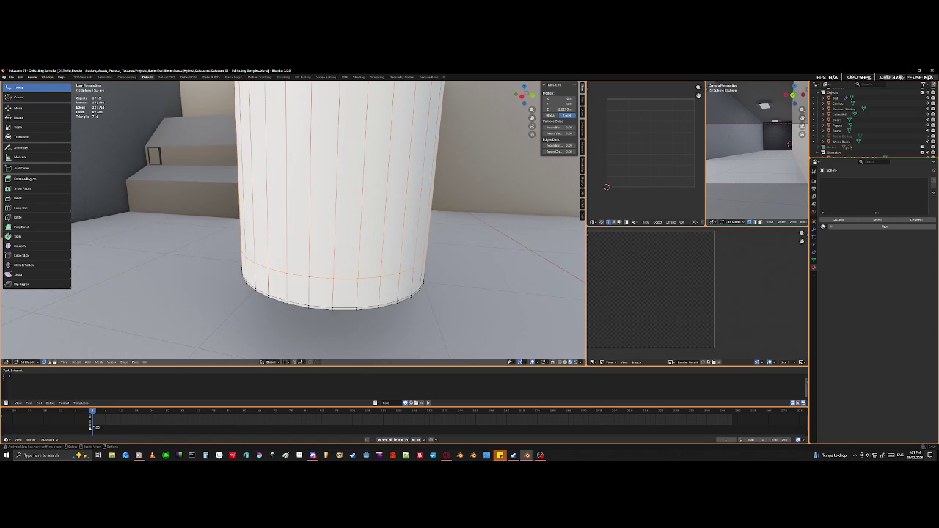
key("g")
key("z")
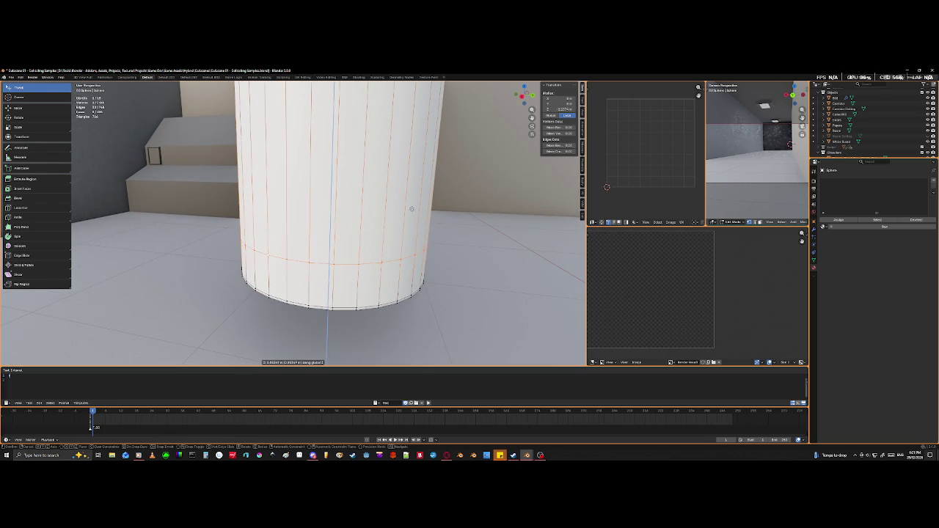
left_click(408, 204)
- In Object Mode, lower the capsule along Z onto the floor, then view from the front
scroll(379, 237, "down", 3)
middle_click_drag(380, 237, 372, 253)
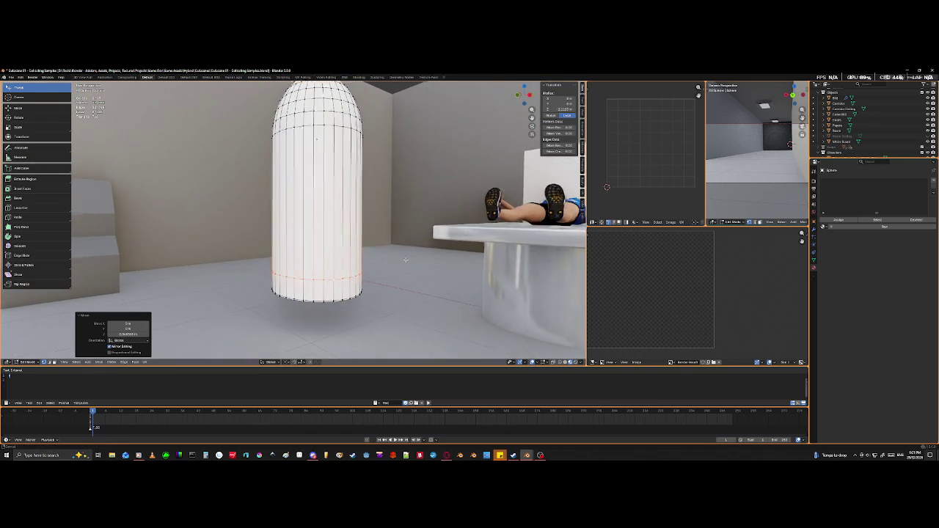
key("Tab")
key("g")
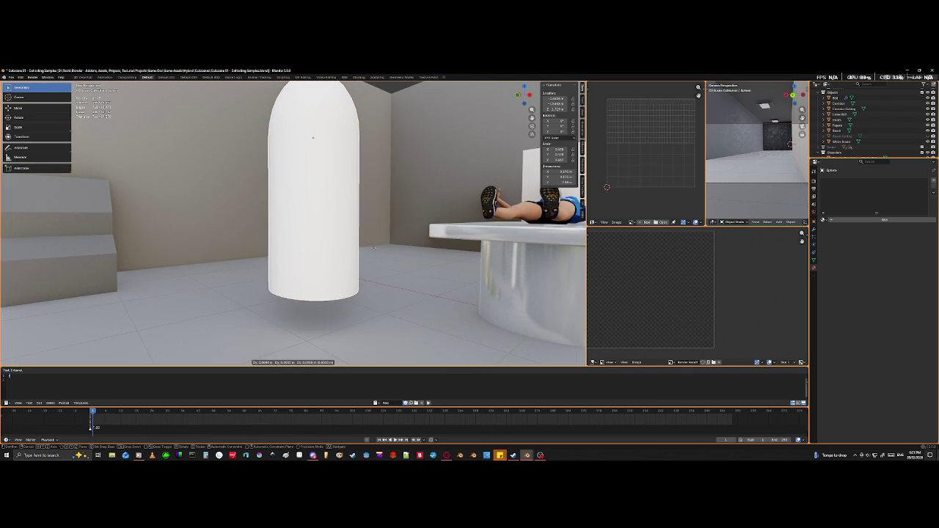
key("z")
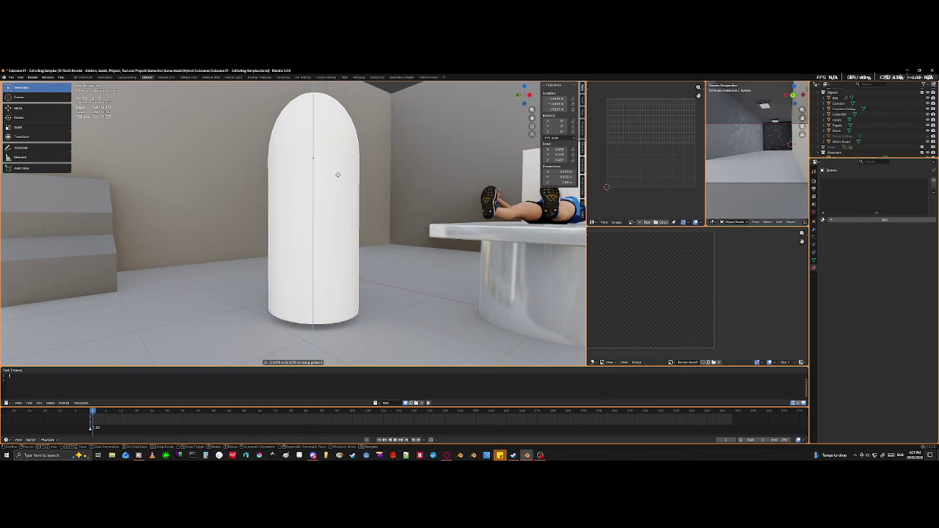
left_click(322, 222)
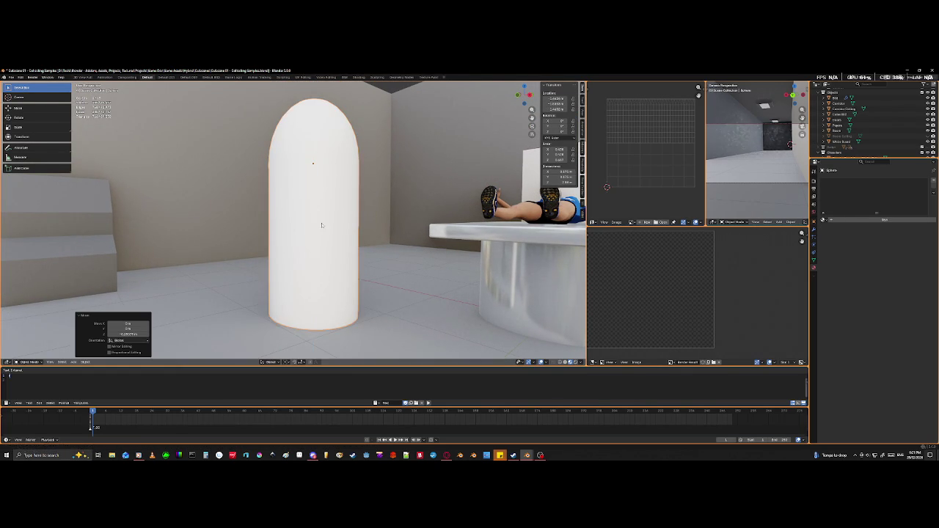
scroll(358, 192, "down", 3)
mouse_move(358, 192)
middle_mouse_down()
mouse_move(318, 200)
mouse_move(395, 170)
mouse_move(325, 199)
middle_mouse_up()
key("KP_1")
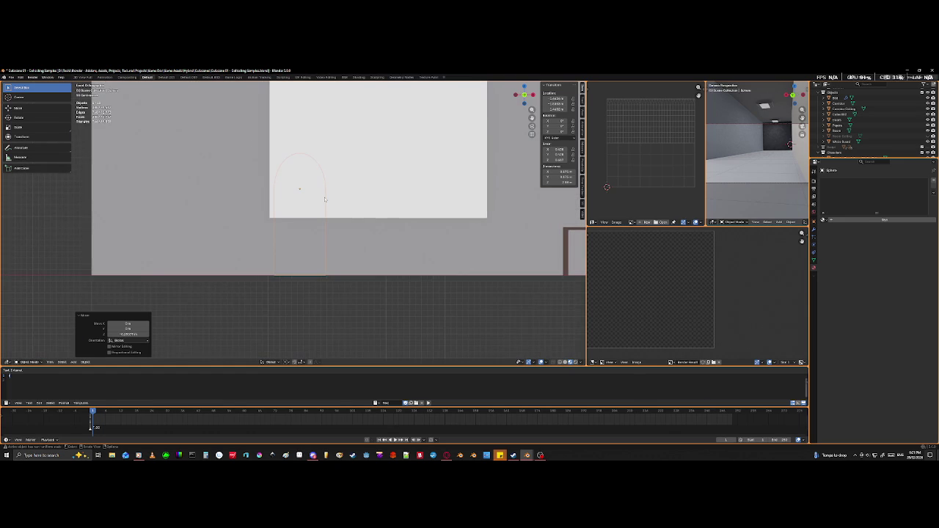
- In right-side wireframe view, rotate the capsule 90 degrees onto its side
scroll(324, 198, "down", 3)
scroll(325, 199, "down", 2)
scroll(385, 223, "up", 2)
scroll(386, 222, "up", 2)
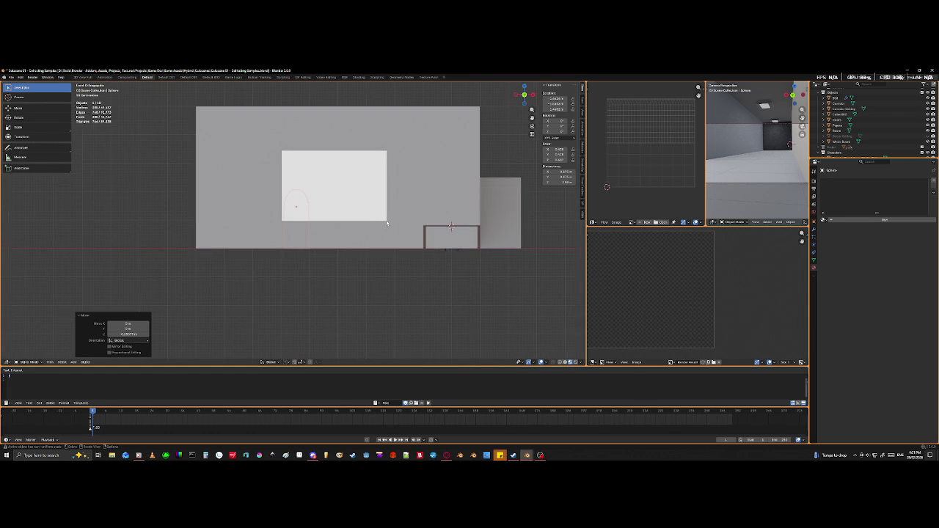
key("KP_3")
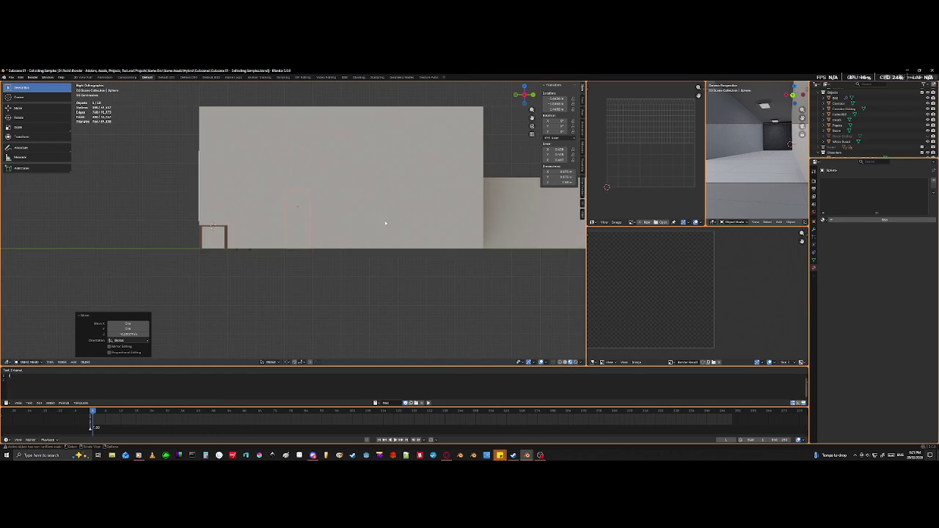
key("shift+z")
scroll(385, 222, "up", 2)
scroll(382, 273, "up", 2)
scroll(340, 272, "up", 2)
type("sr90")
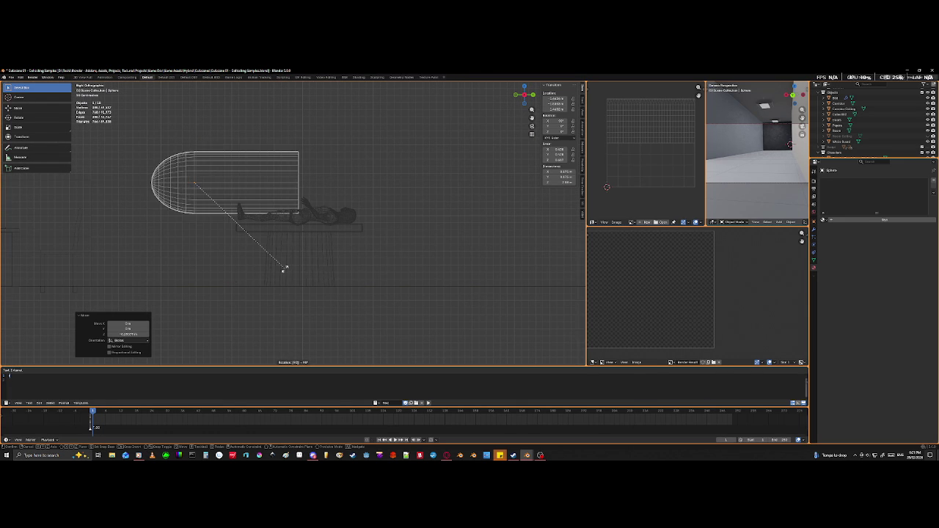
key("Return")
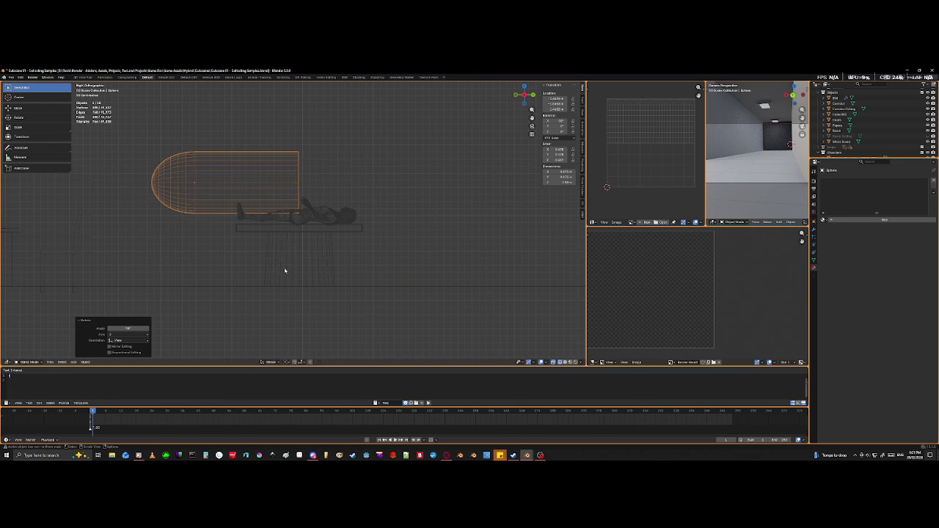
- Rotate the capsule 180 degrees and slide it right to sit above the figure
key("g")
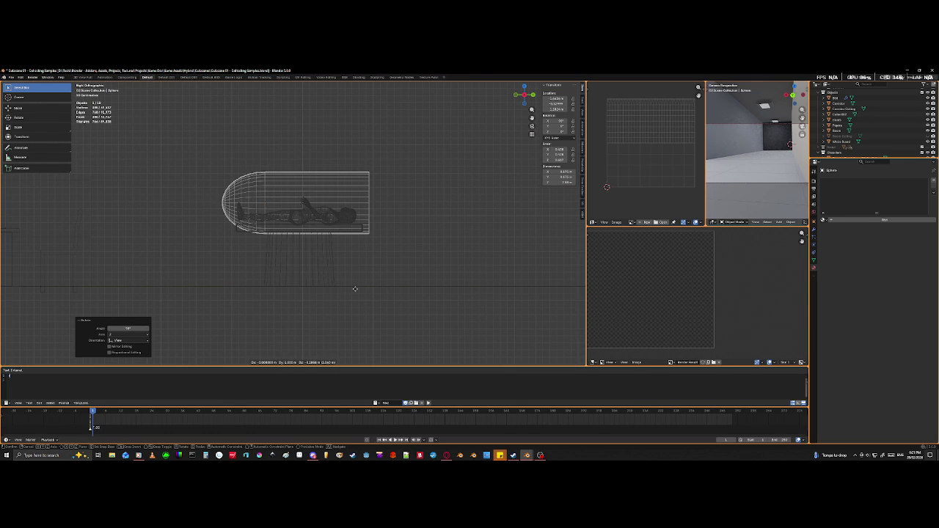
key("Escape")
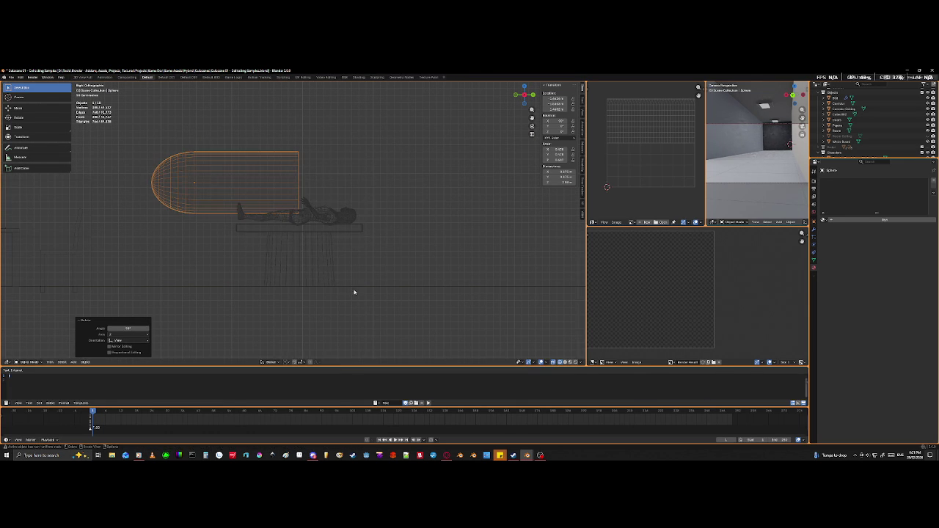
key("r")
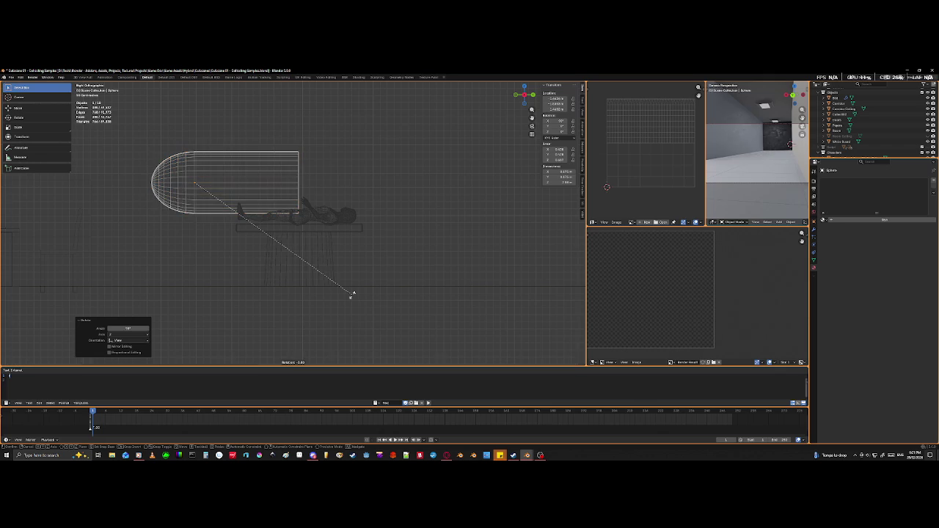
key("Escape")
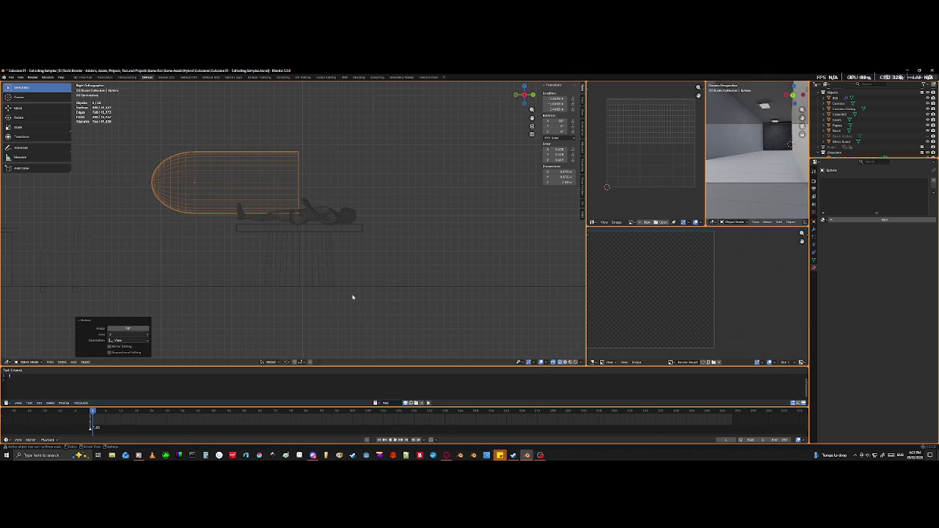
key("r")
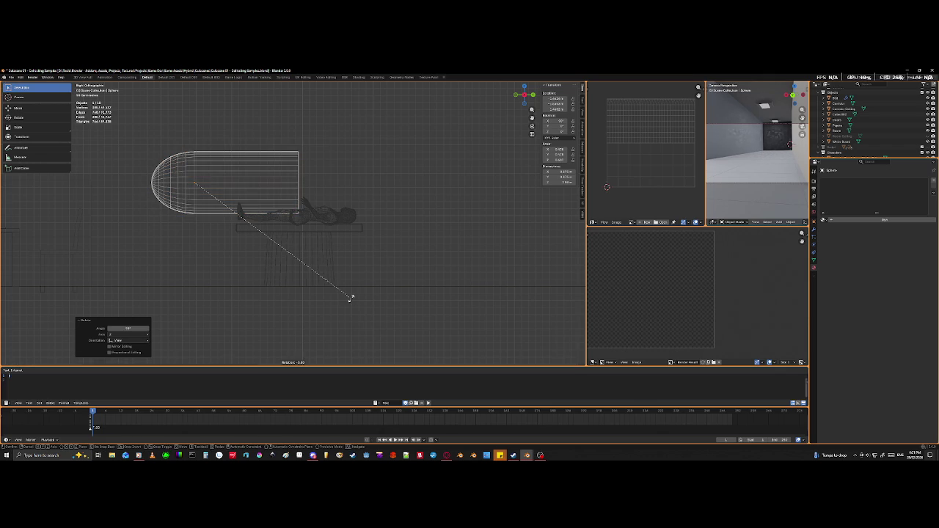
type("180")
key("Return")
key("g")
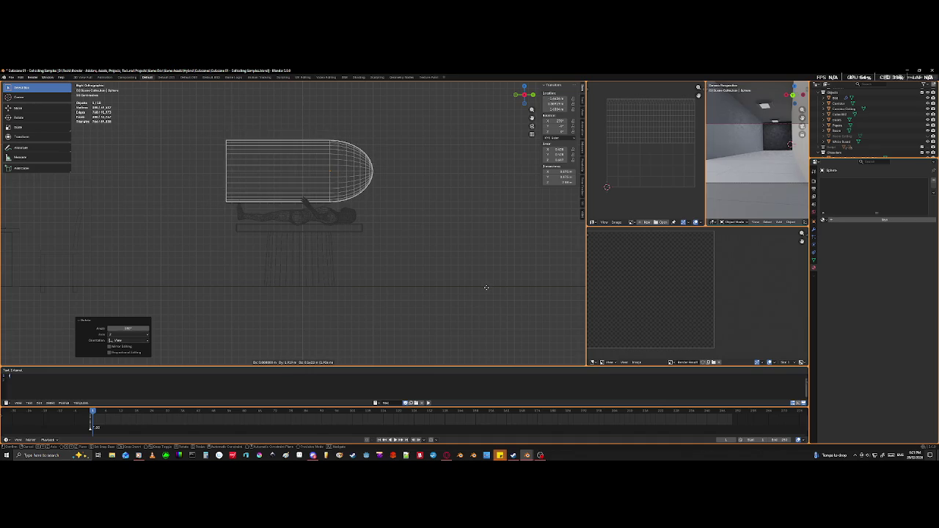
left_click(485, 286)
- Box-select the capsule's flat-end vertices and drag them further left along Y, back in Object Mode
key("Tab")
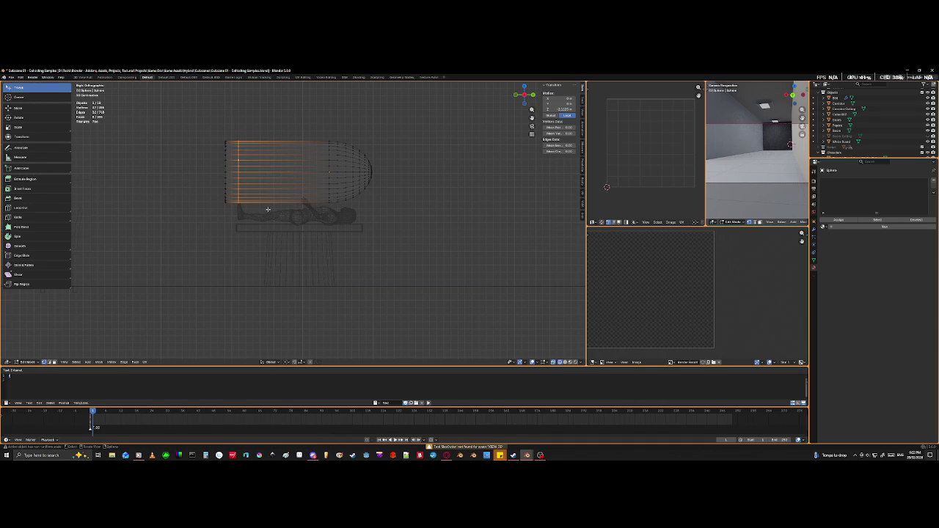
left_click_drag(251, 97, 177, 262)
key("g")
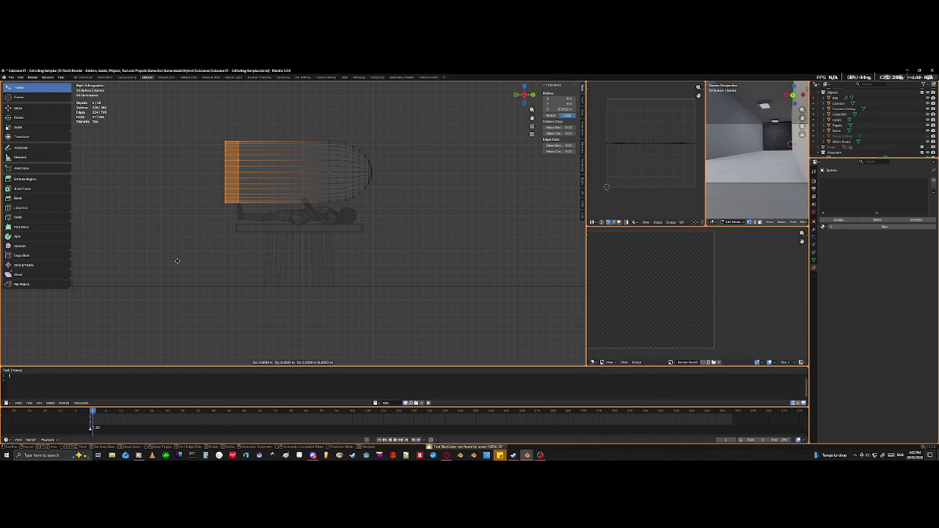
key("y")
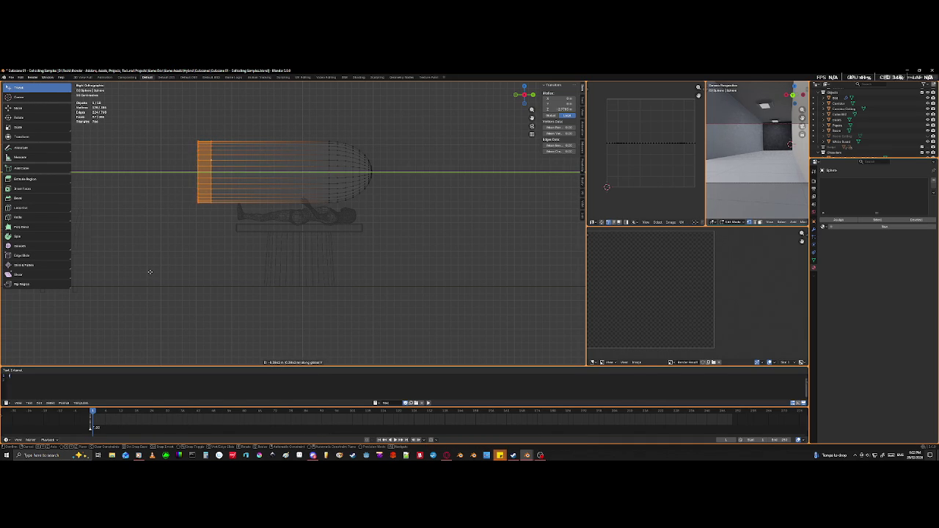
left_click(149, 272)
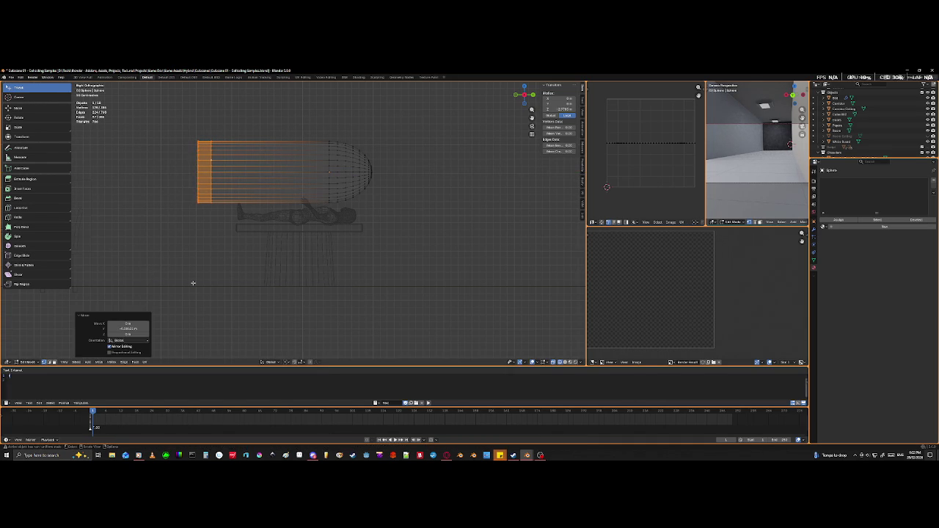
key("Tab")
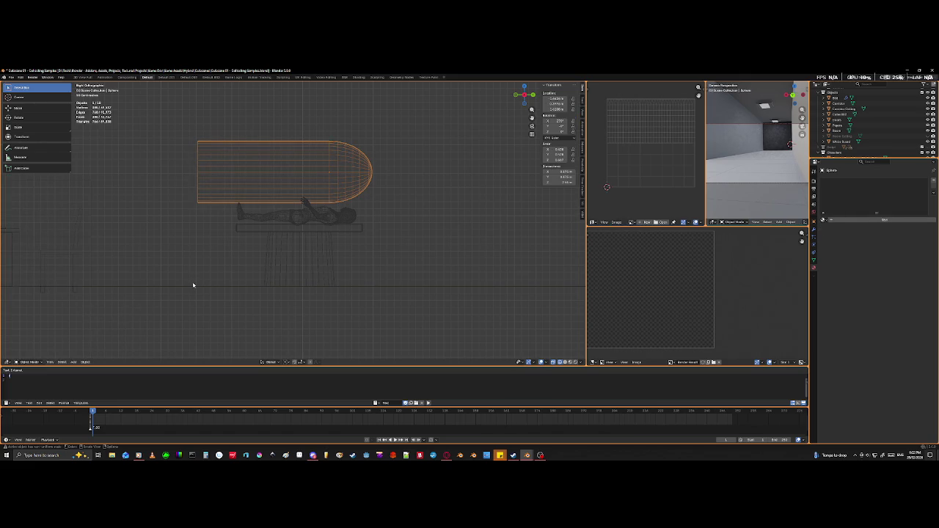
- Stand the capsule upright with a 90° rotation
type("r-90")
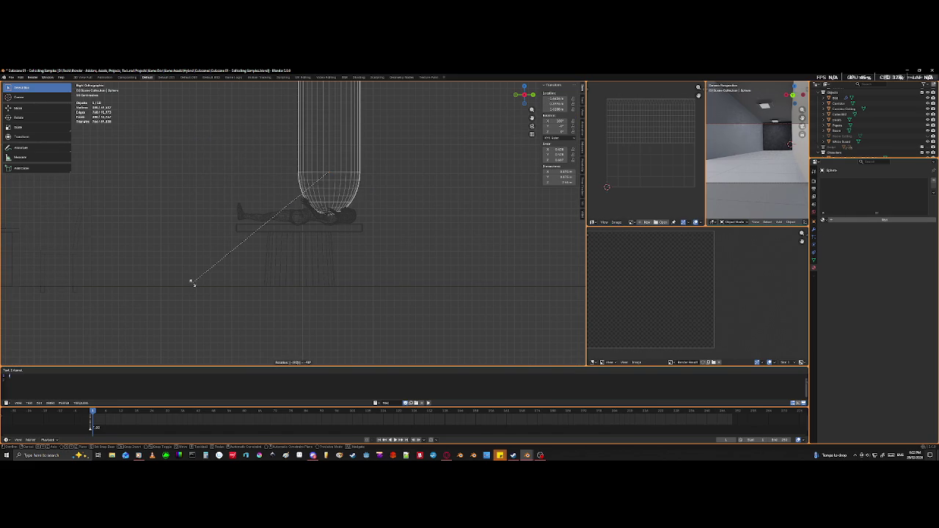
key("Escape")
type("r")
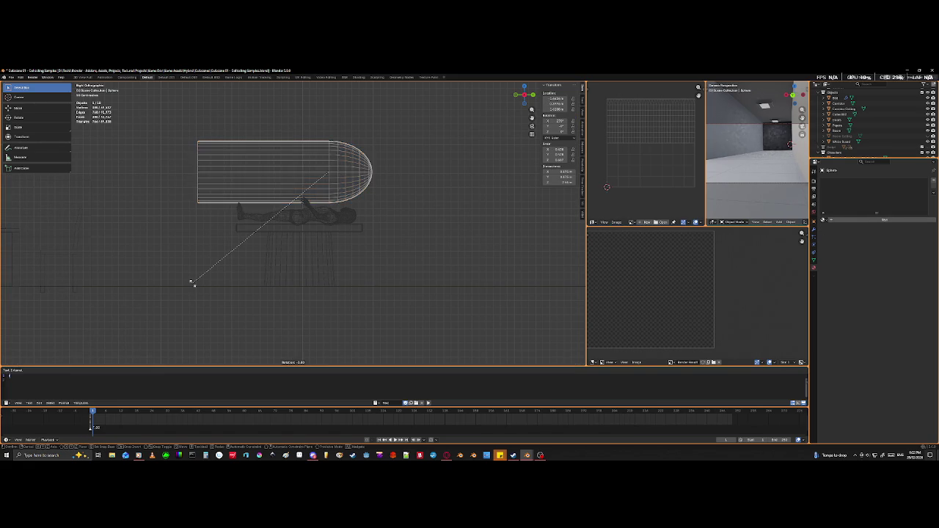
type("90")
key("Return")
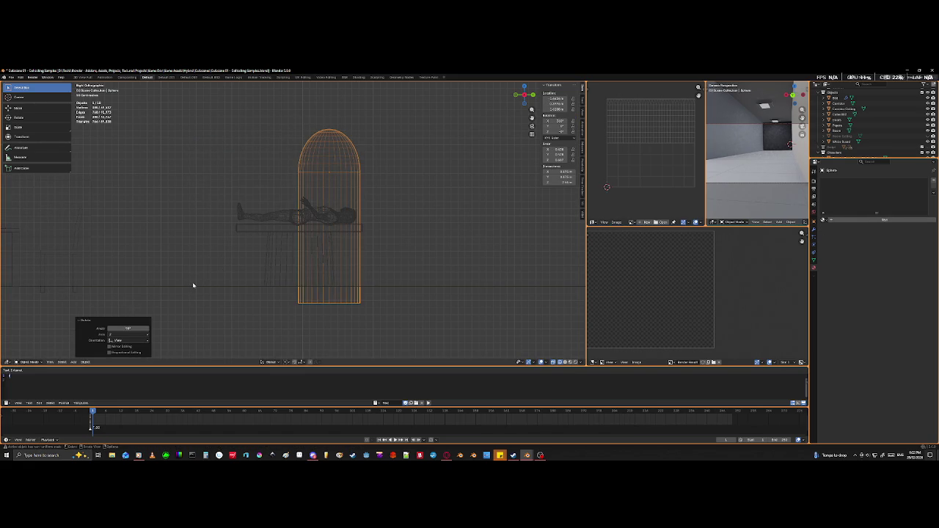
key("shift+z")
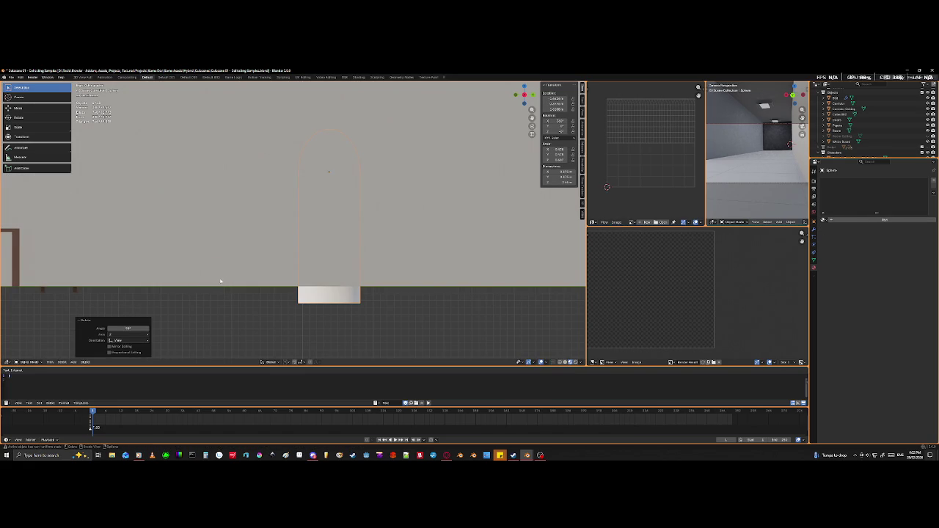
- Raise the capsule a little along the Z axis
key("g")
key("z")
left_click(301, 112)
key("shift+z")
mouse_move(301, 112)
middle_mouse_down()
mouse_move(304, 171)
mouse_move(335, 214)
mouse_move(334, 275)
middle_mouse_up()
key("shift+z")
- Scale the upright capsule up to about 1.43
scroll(334, 214, "up", 4)
scroll(335, 214, "down", 4)
scroll(334, 272, "down", 3)
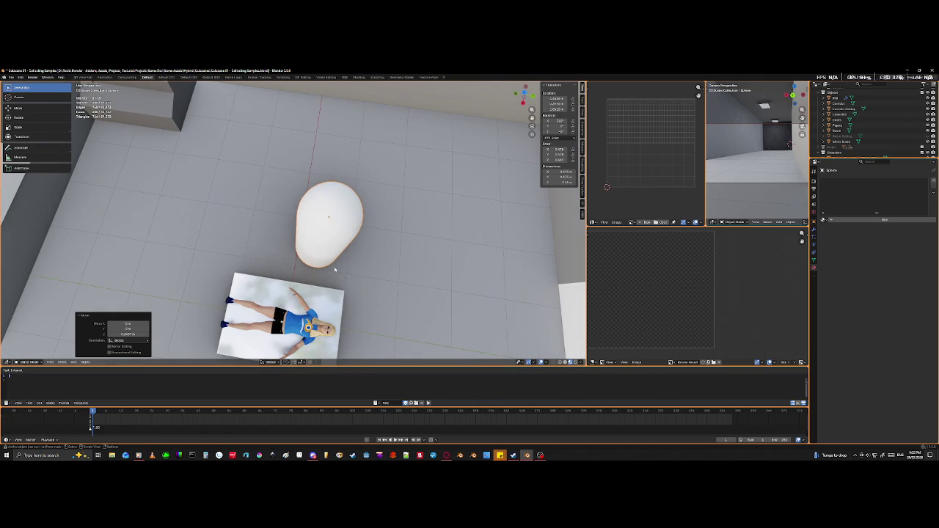
key("s")
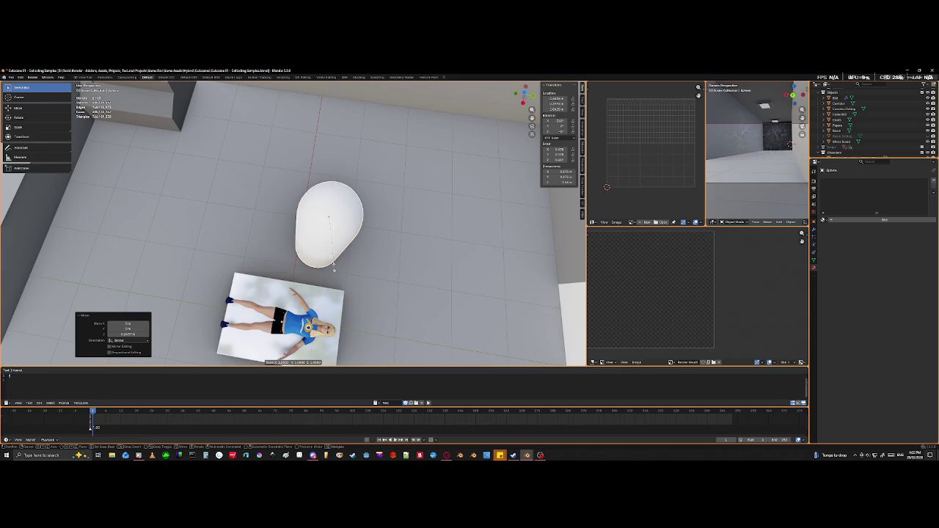
left_click(353, 283)
mouse_move(353, 283)
middle_mouse_down()
mouse_move(398, 240)
mouse_move(484, 250)
mouse_move(475, 244)
middle_mouse_up()
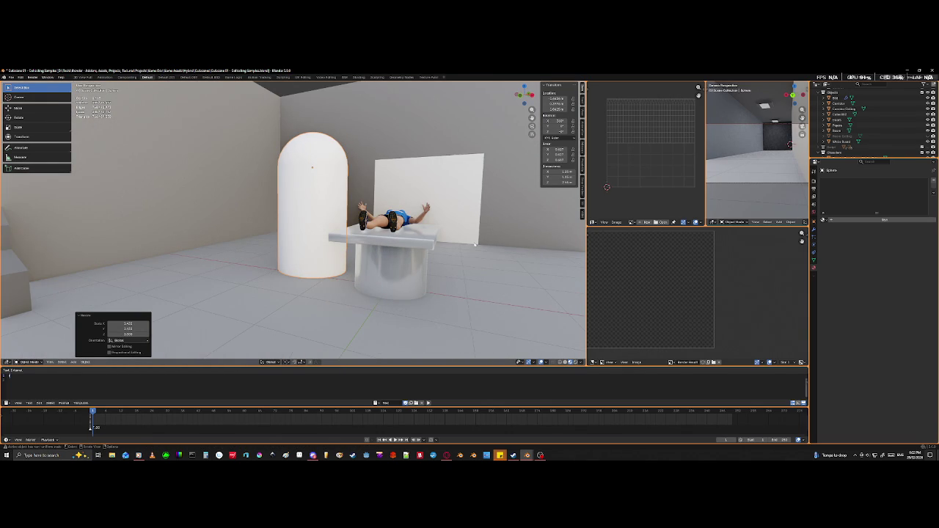
- Abandon a Z-scale and lift the capsule about 0.11 m along Z instead
key("s")
key("z")
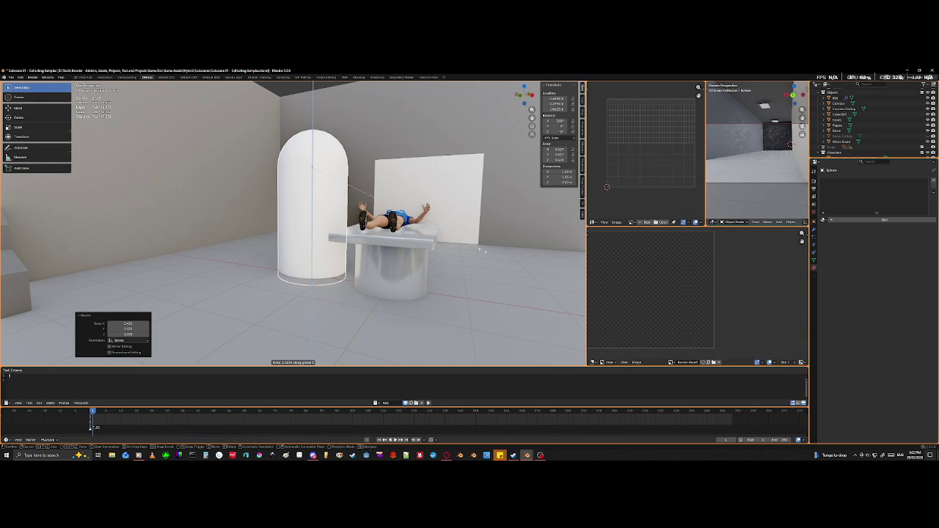
key("Escape")
key("g")
key("z")
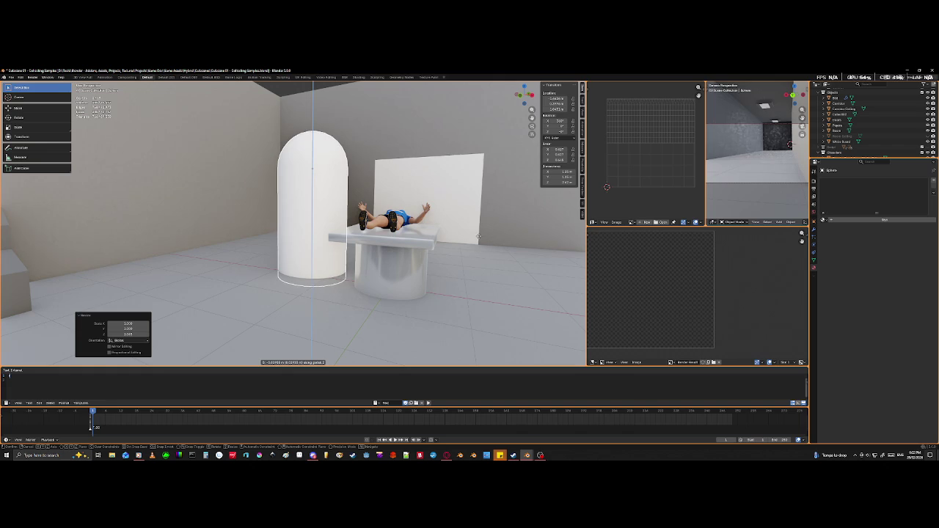
left_click(473, 183)
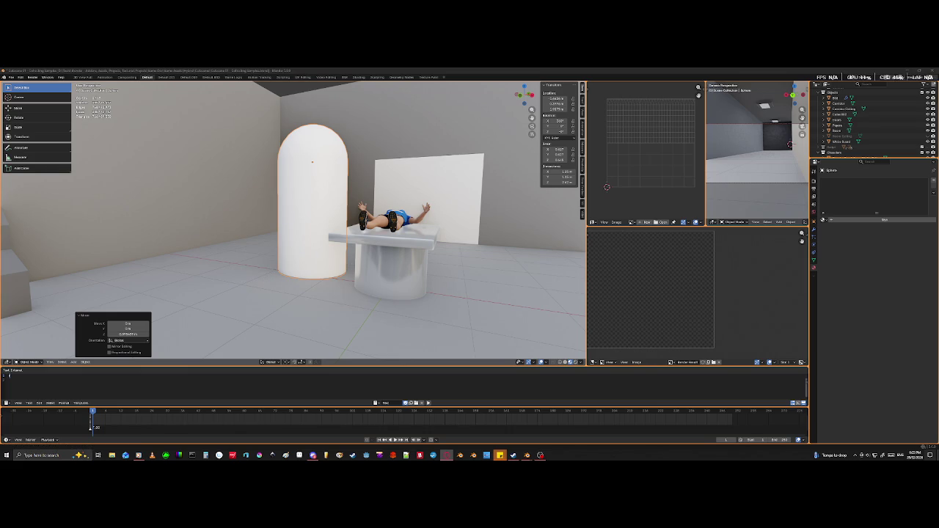
- Show the capsule's Modifier Properties with the Add Modifier menu open
mouse_move(220, 242)
middle_mouse_down()
mouse_move(261, 285)
mouse_move(322, 267)
middle_mouse_up()
key("Tab")
scroll(296, 229, "up", 2)
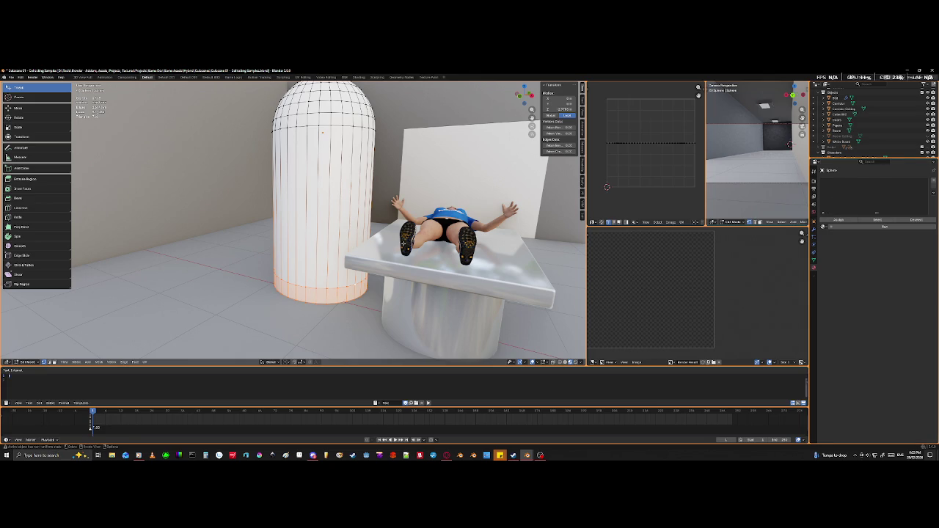
key("Tab")
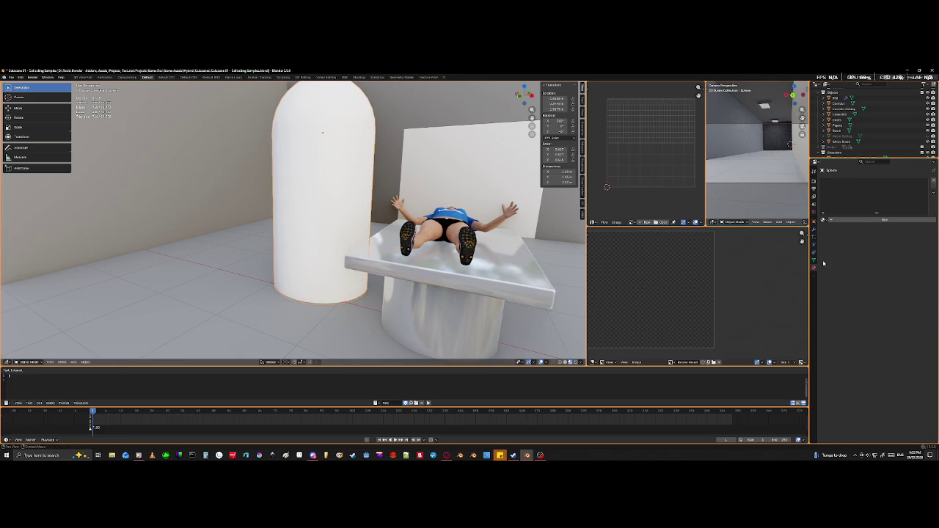
left_click(813, 229)
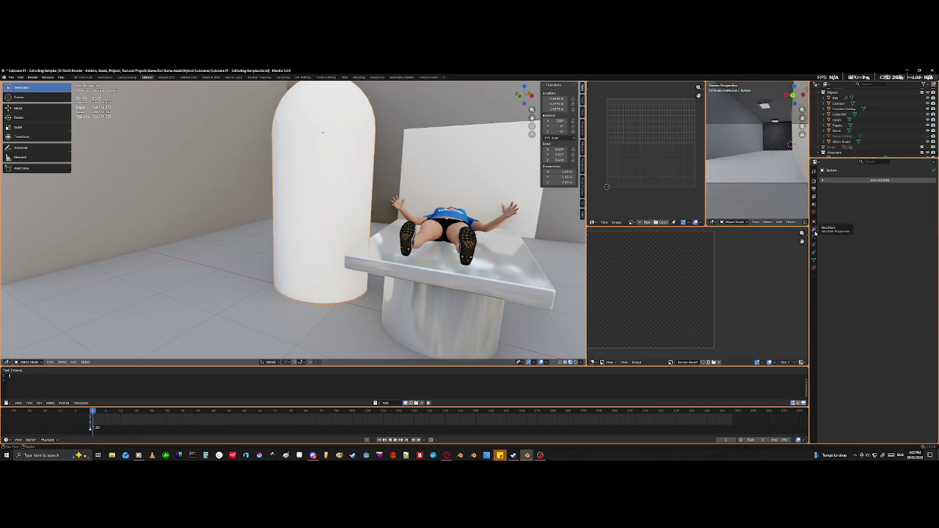
left_click(867, 180)
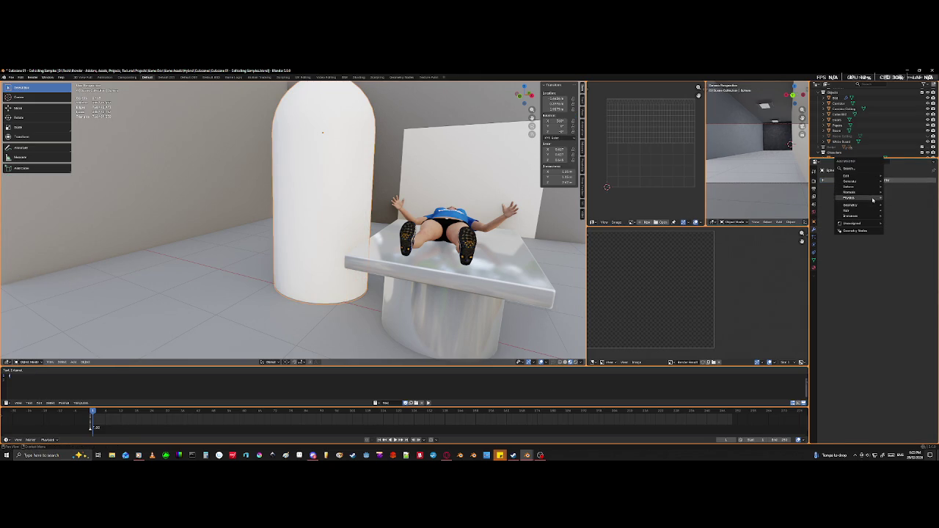
mouse_move(851, 181)
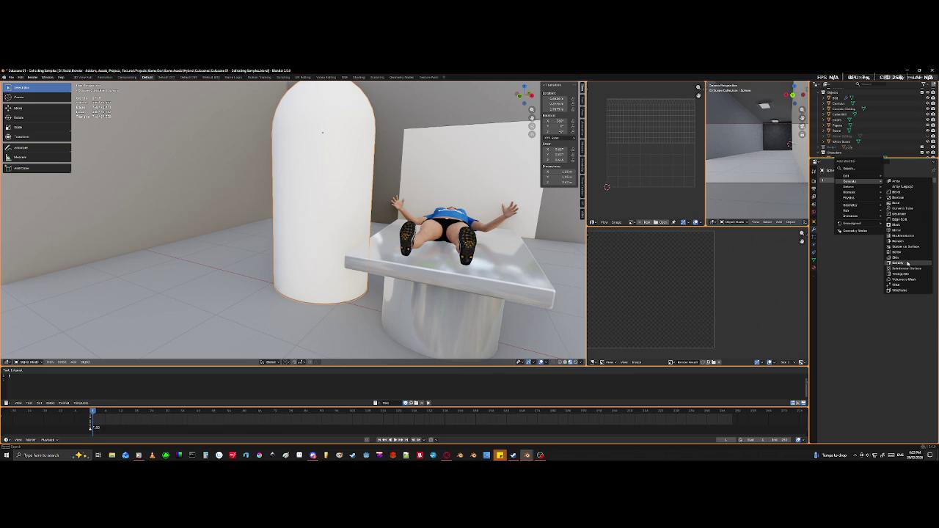
- Add a Solidify modifier to the capsule and raise its thickness to about 0.03 m
left_click(907, 262)
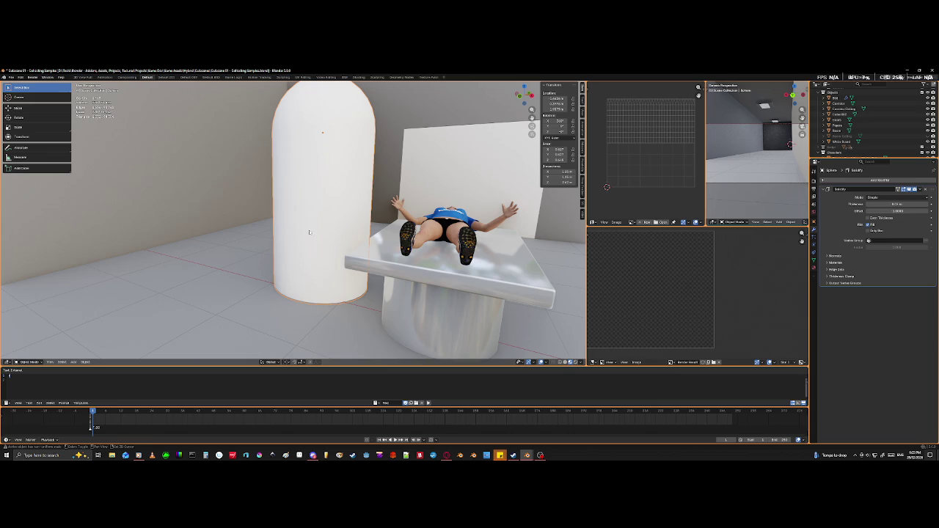
key("shift+z")
middle_click_drag(310, 232, 345, 229)
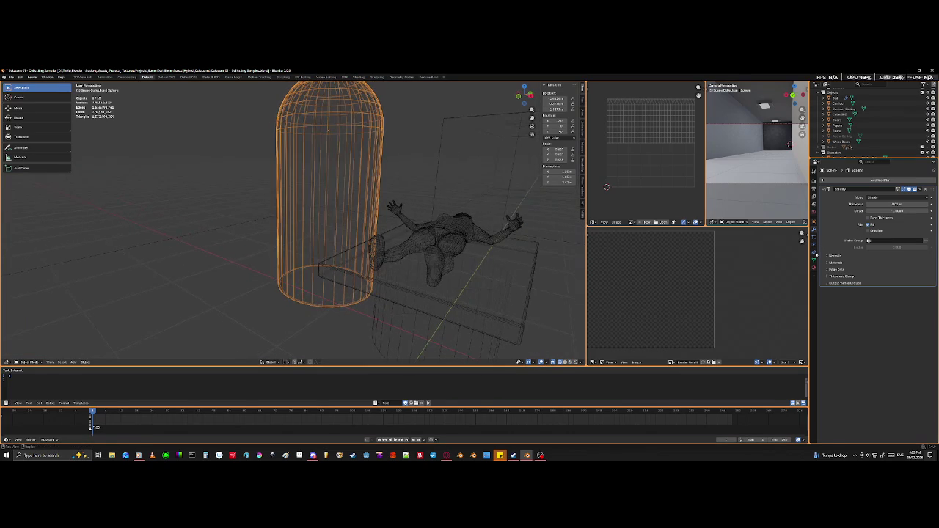
mouse_move(896, 203)
left_mouse_down()
mouse_move(917, 204)
mouse_move(881, 204)
mouse_move(914, 204)
mouse_move(899, 204)
left_mouse_up()
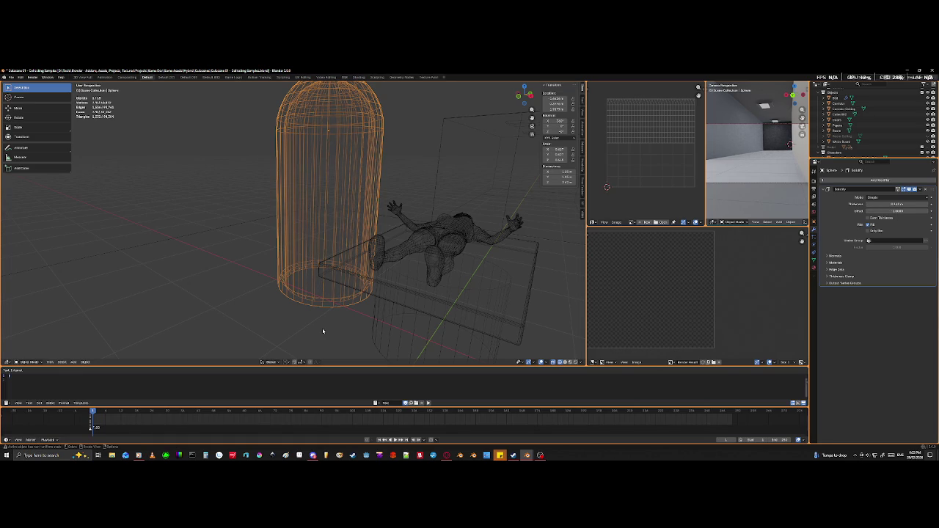
key("shift+z")
mouse_move(322, 327)
middle_mouse_down()
mouse_move(323, 306)
mouse_move(335, 306)
mouse_move(296, 273)
middle_mouse_up()
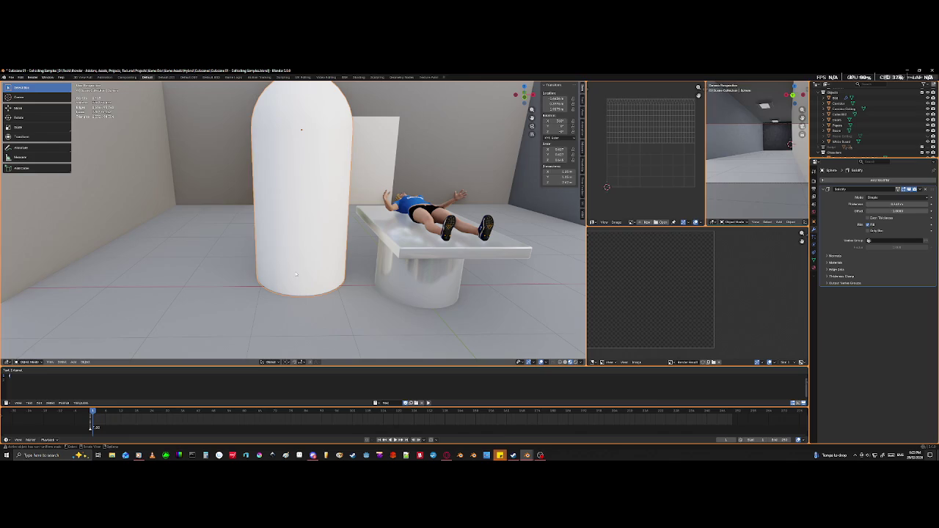
- Toggle wireframe and orbit to a low view of the capsule's base
key("Tab")
mouse_move(296, 273)
middle_mouse_down()
mouse_move(300, 286)
mouse_move(291, 249)
mouse_move(272, 278)
mouse_move(272, 255)
middle_mouse_up()
key("shift+z")
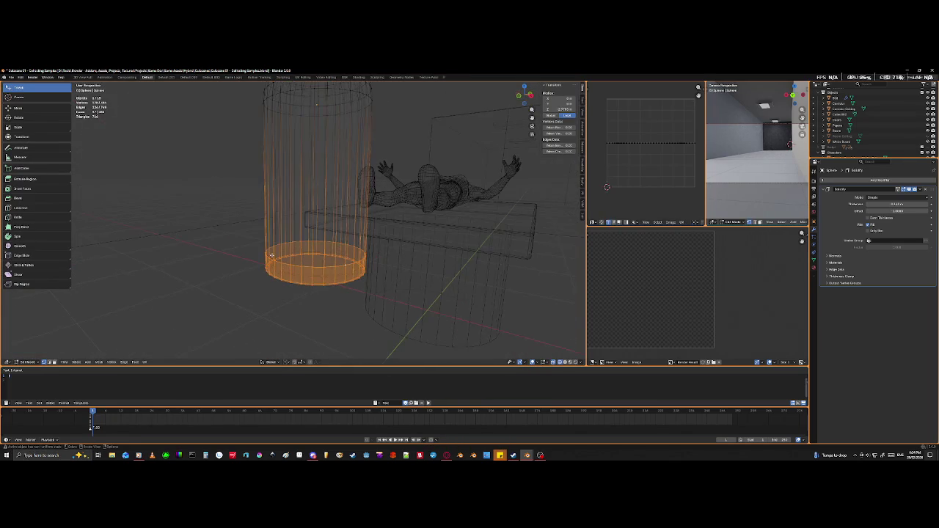
key("shift+z")
key("Tab")
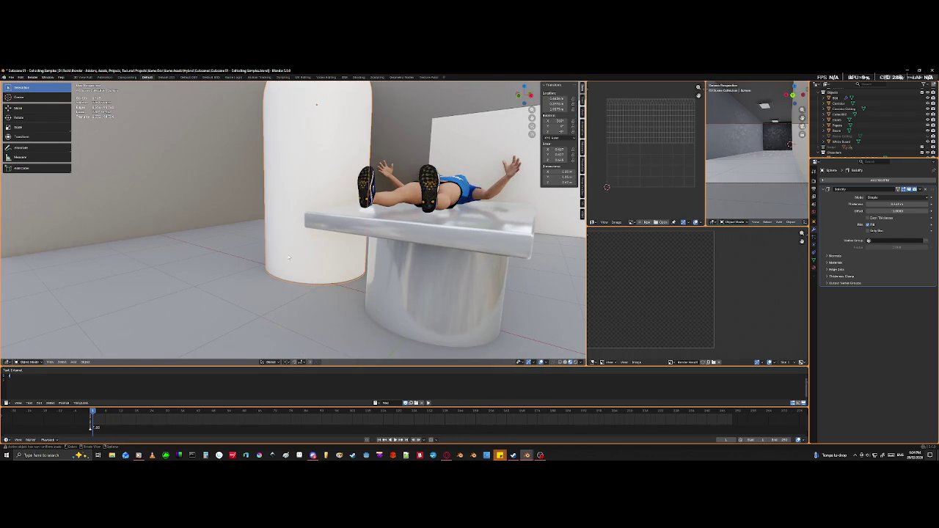
key("shift+z")
mouse_move(288, 260)
middle_mouse_down()
mouse_move(352, 278)
mouse_move(369, 265)
middle_mouse_up()
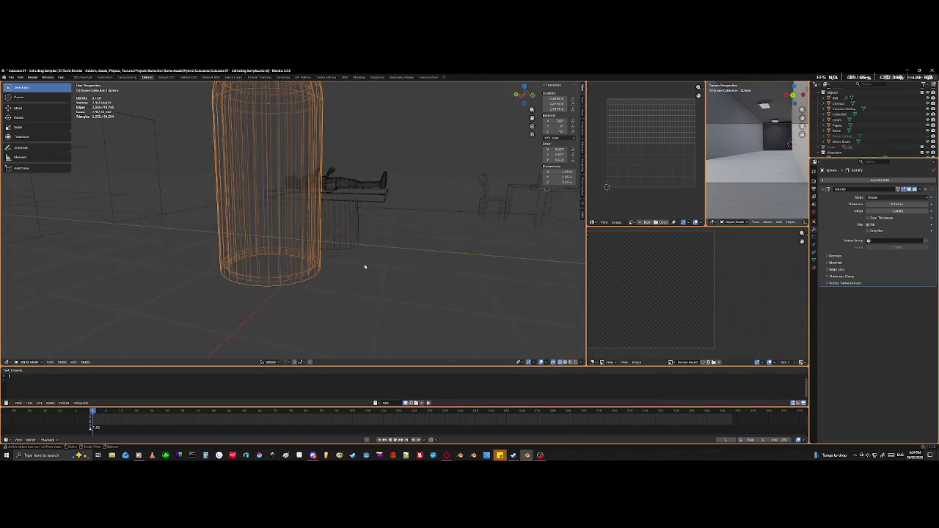
mouse_move(412, 294)
middle_mouse_down()
mouse_move(318, 296)
mouse_move(367, 307)
middle_mouse_up()
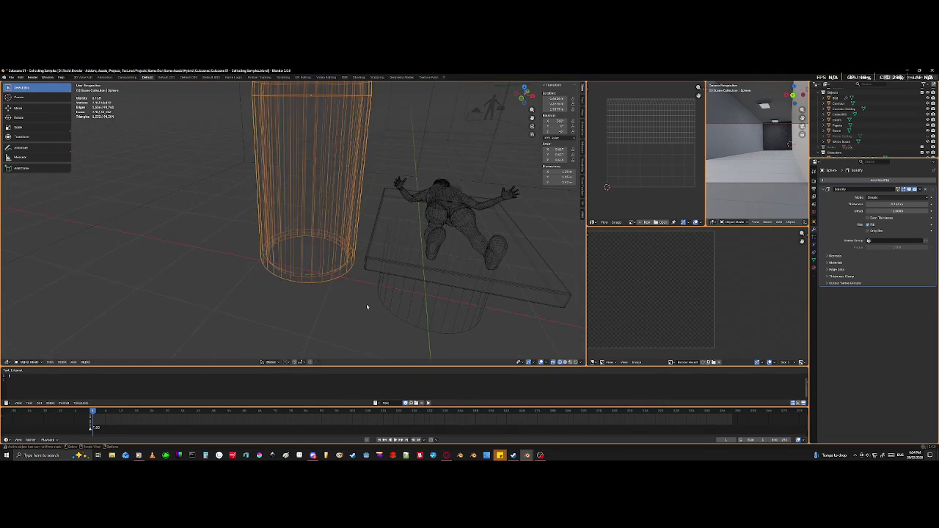
- In Edit Mode, thicken the Solidify rim and bring up the vertex menu for the base ring
key("Tab")
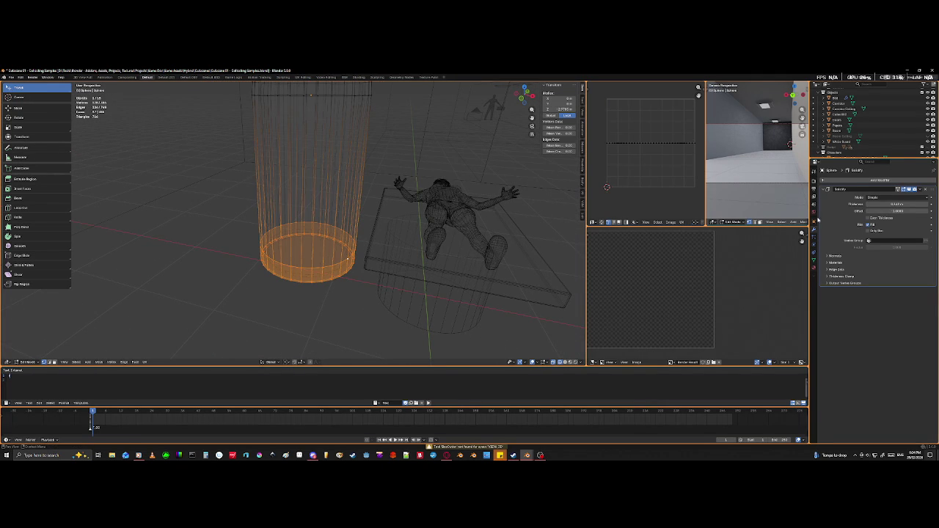
left_click_drag(897, 204, 910, 204)
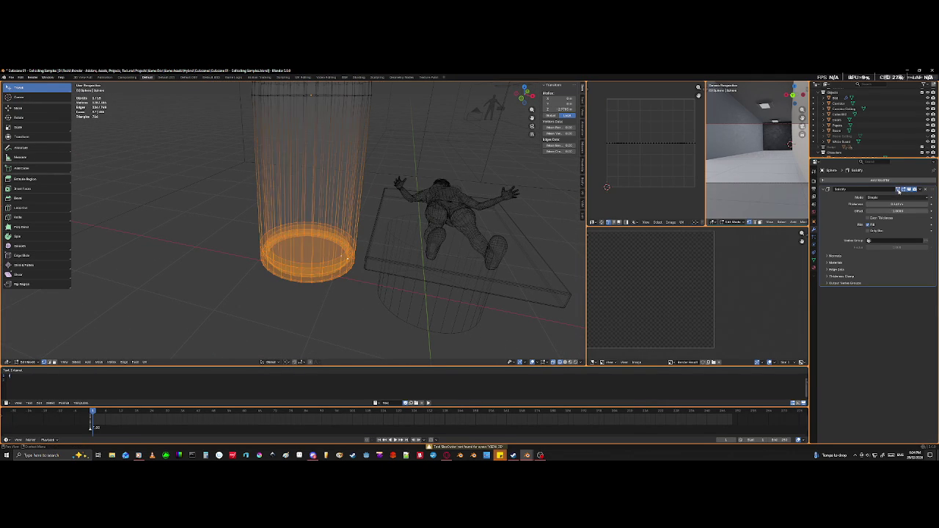
mouse_move(337, 354)
middle_mouse_down()
mouse_move(321, 304)
mouse_move(309, 309)
mouse_move(320, 298)
mouse_move(379, 298)
mouse_move(362, 289)
mouse_move(344, 303)
middle_mouse_up()
mouse_move(334, 307)
middle_mouse_down()
mouse_move(311, 304)
mouse_move(325, 309)
middle_mouse_up()
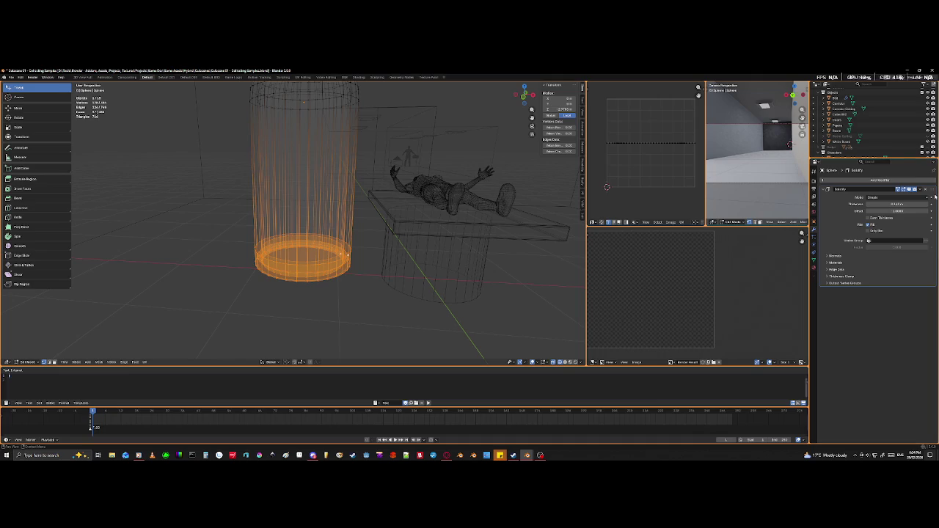
right_click(111, 279)
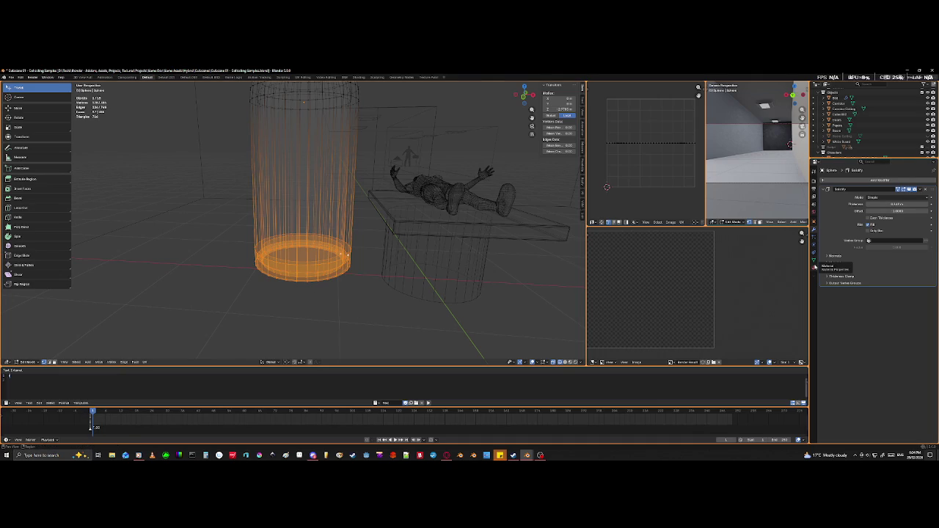
- Create a new material for the capsule and adjust its base colour brightness
left_click(814, 260)
left_click(866, 228)
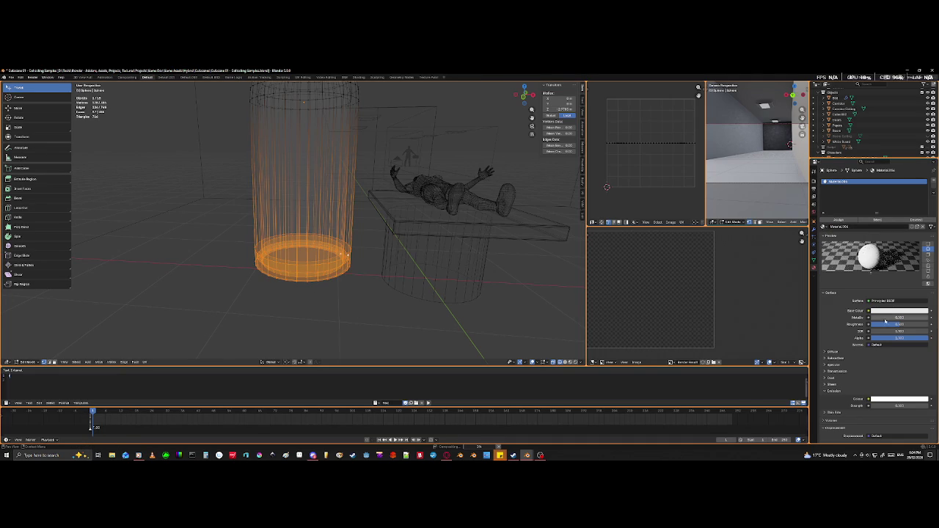
left_click(900, 311)
left_click(920, 312)
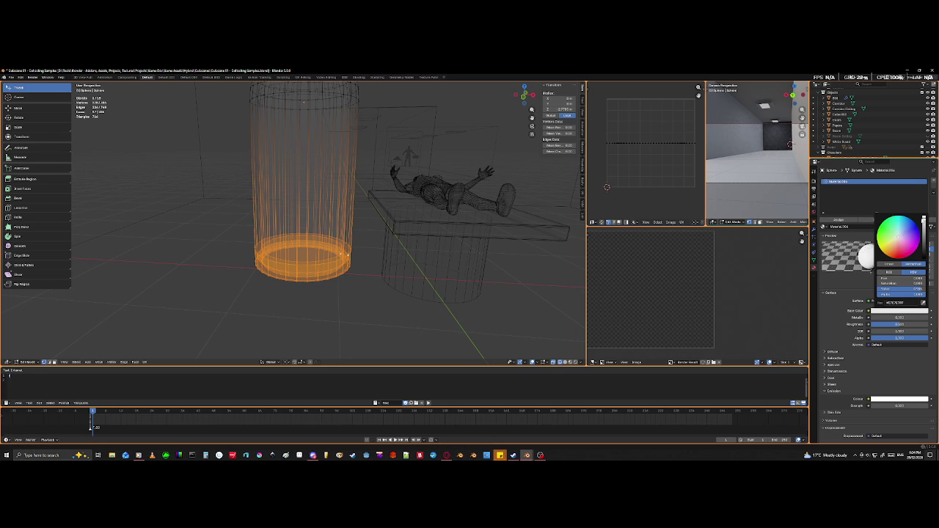
left_click_drag(924, 221, 924, 218)
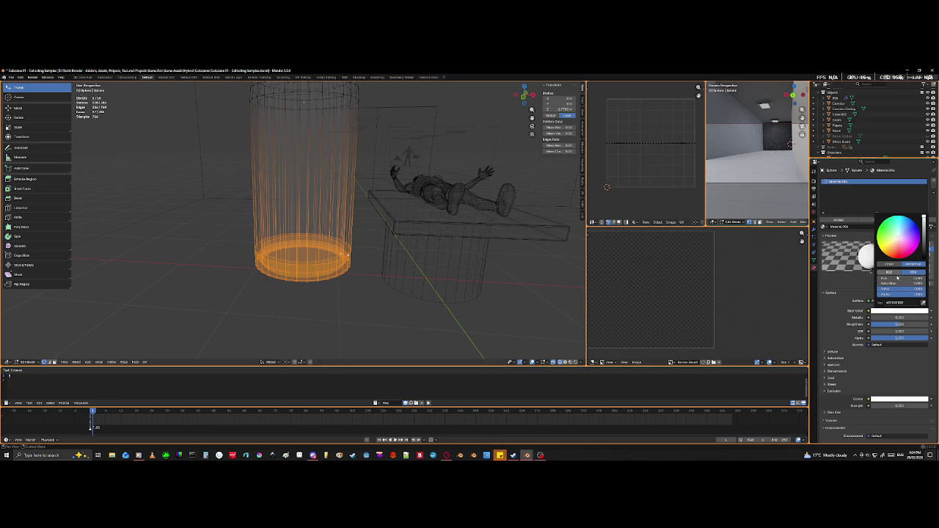
- Set the material's Metallic to 1 and Roughness to 0, previewing it in Material Preview
left_click_drag(899, 317, 910, 317)
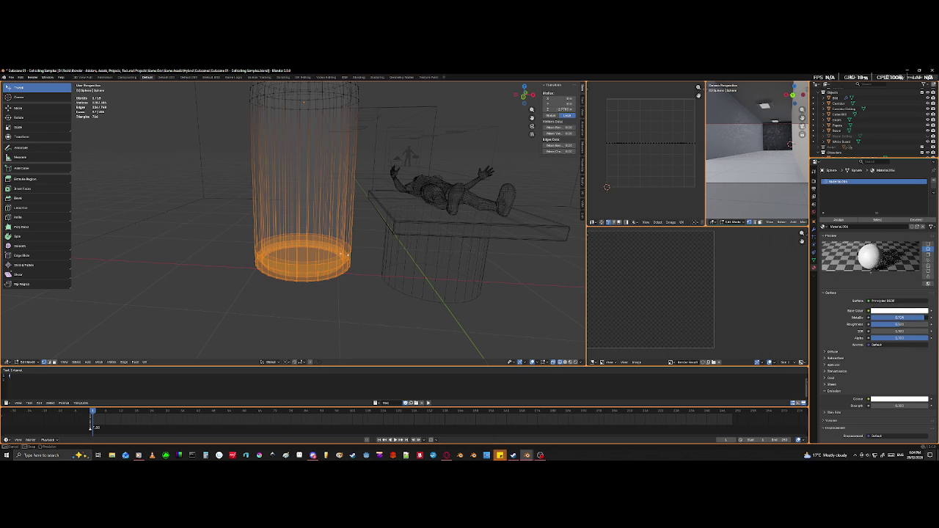
left_click(889, 325)
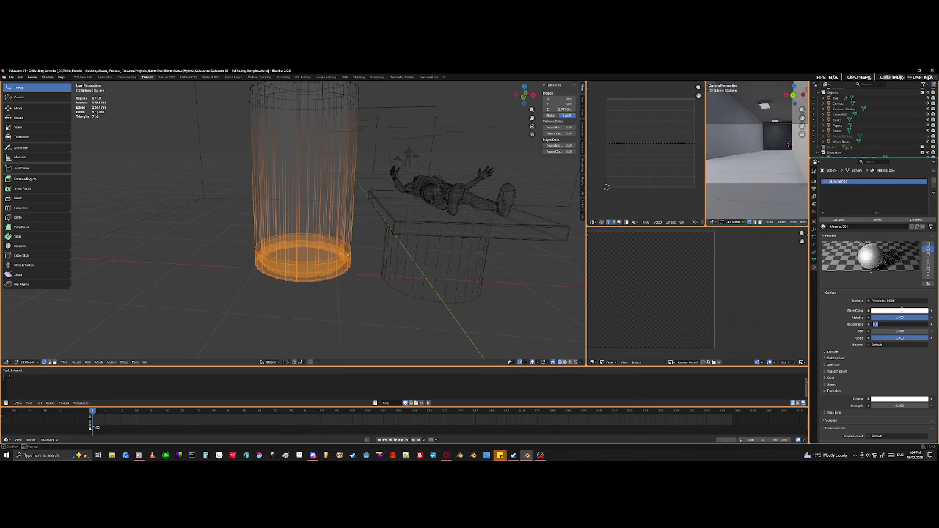
key("Return")
key("shift+z")
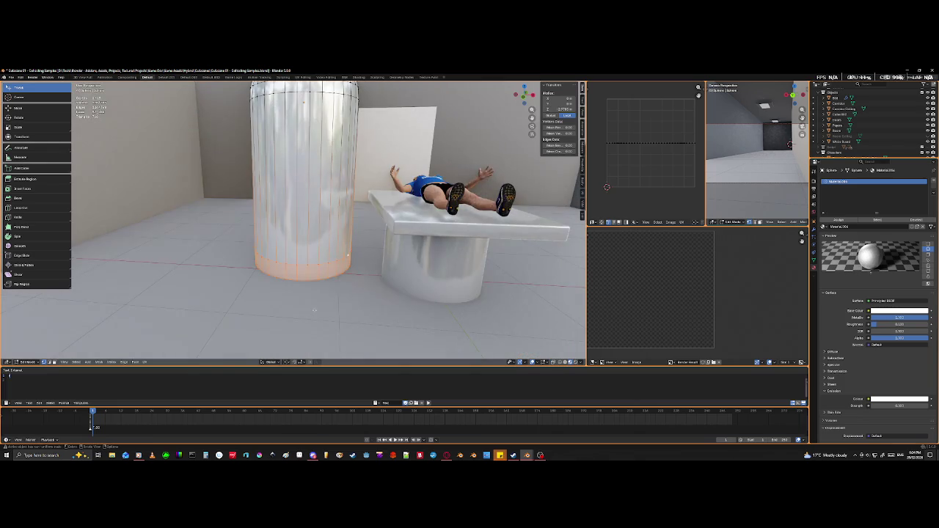
mouse_move(336, 275)
middle_mouse_down()
mouse_move(325, 288)
mouse_move(301, 133)
middle_mouse_up()
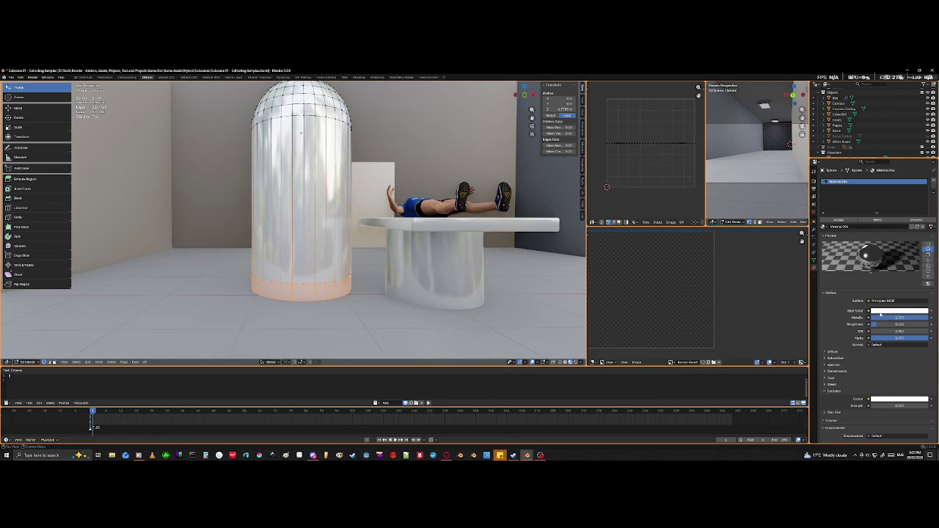
left_click_drag(876, 327, 872, 327)
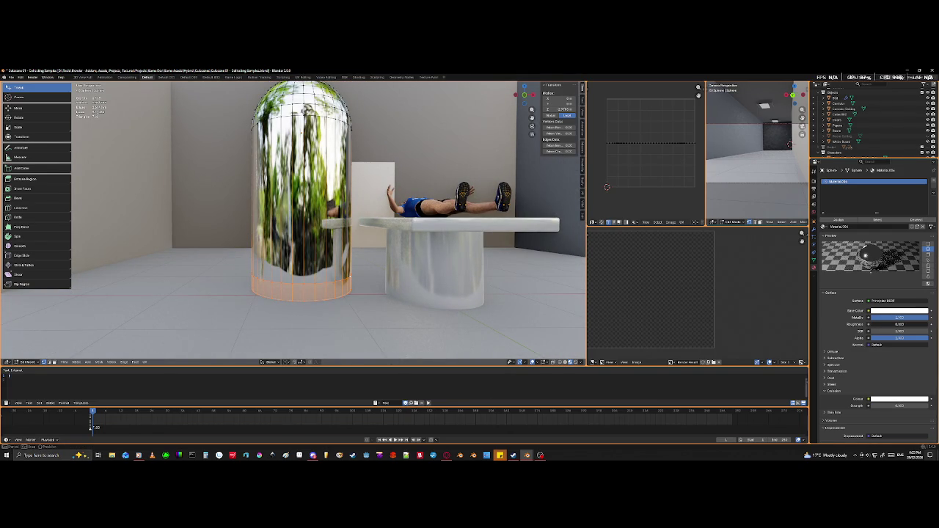
left_click(885, 323)
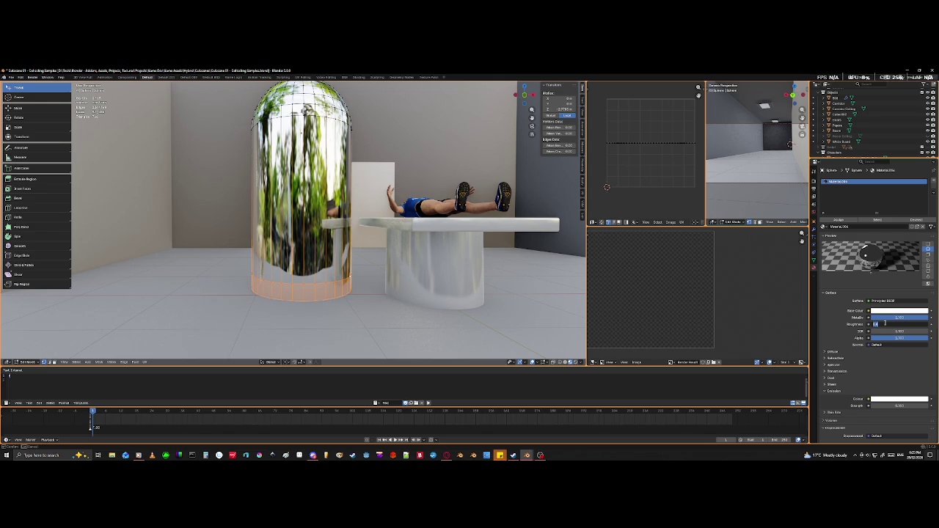
- Try blurrier roughness values on the capsule, including 0.05
key("BackSpace")
key("Return")
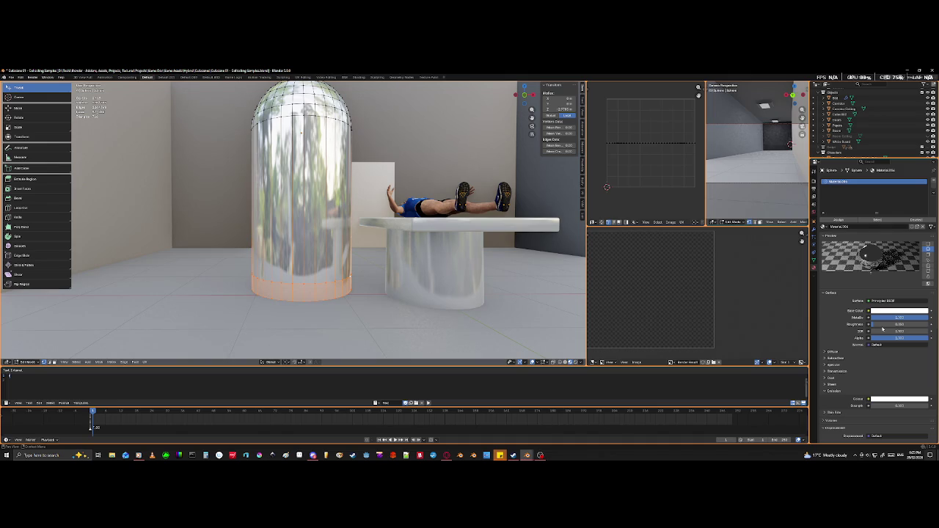
mouse_move(330, 220)
middle_mouse_down()
mouse_move(345, 264)
mouse_move(381, 242)
mouse_move(301, 302)
mouse_move(365, 287)
middle_mouse_up()
key("Tab")
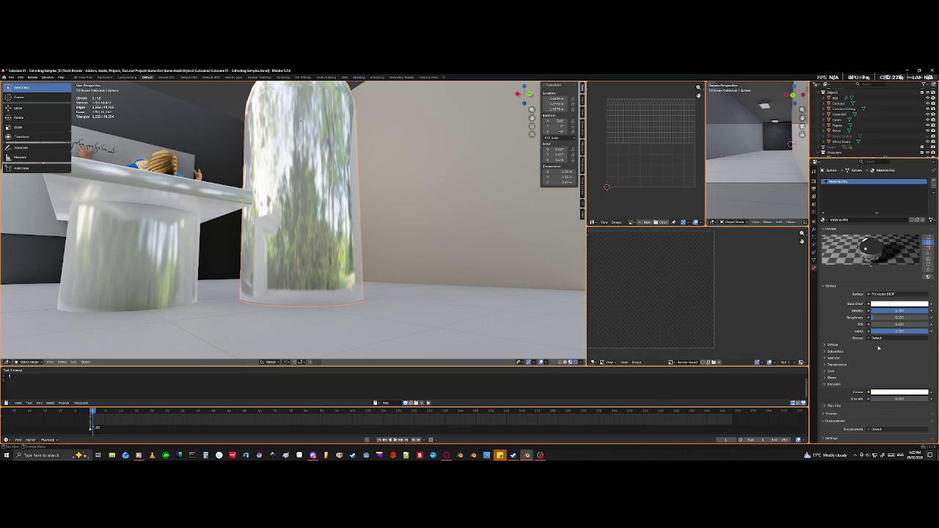
left_click(882, 317)
type("0.05")
key("Return")
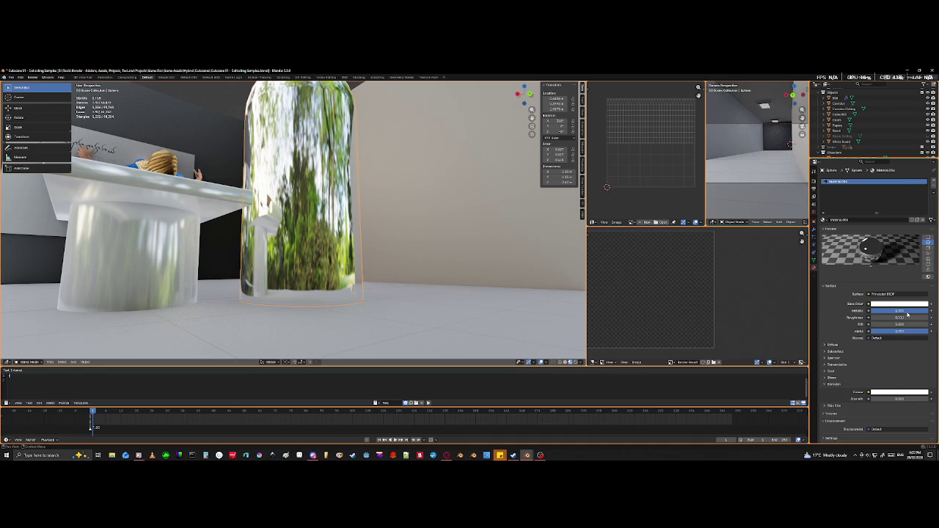
- Reset the capsule's roughness to 0 and select the table
left_click(907, 317)
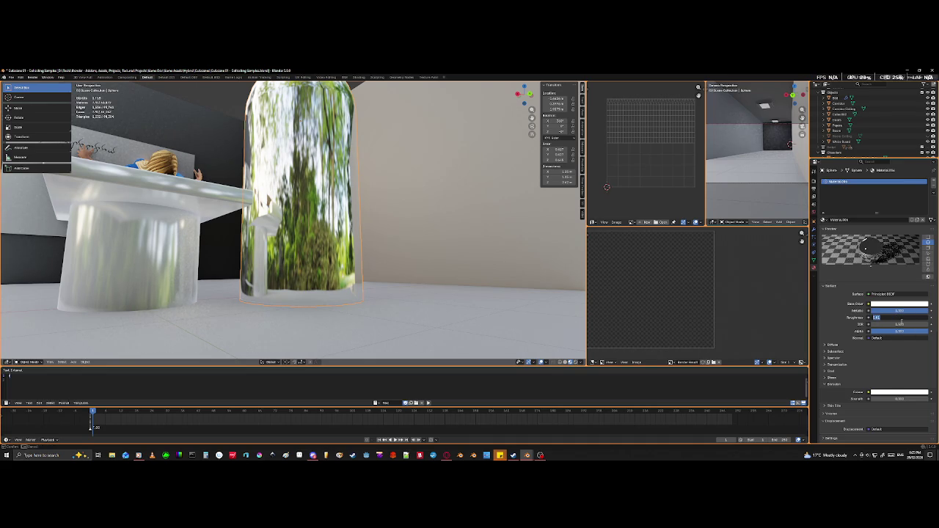
type("0")
key("Return")
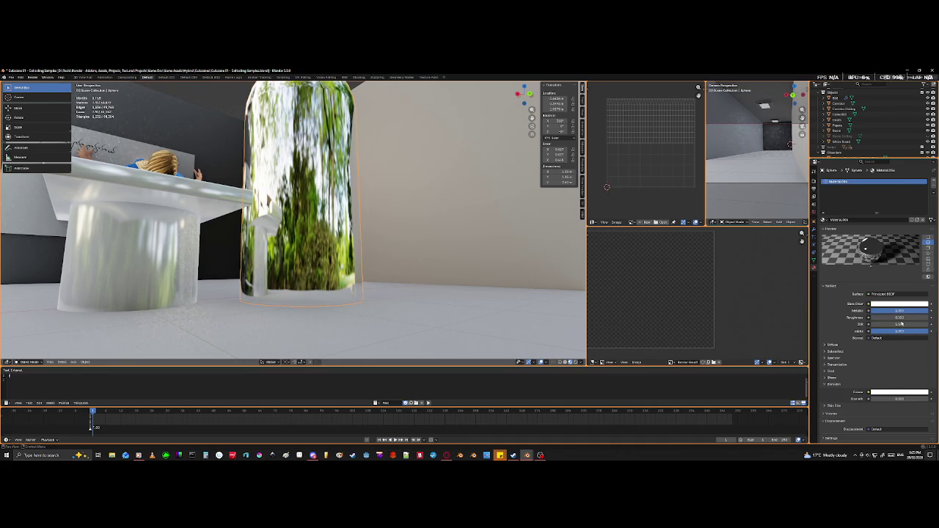
left_click(169, 281)
key("grave")
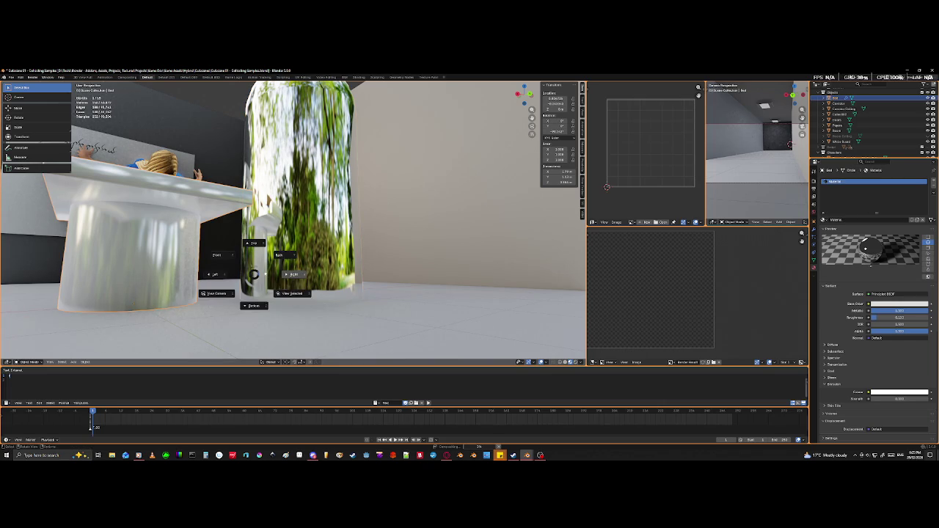
- Orbit to face the table more frontally
key("Escape")
middle_click_drag(220, 276, 162, 275)
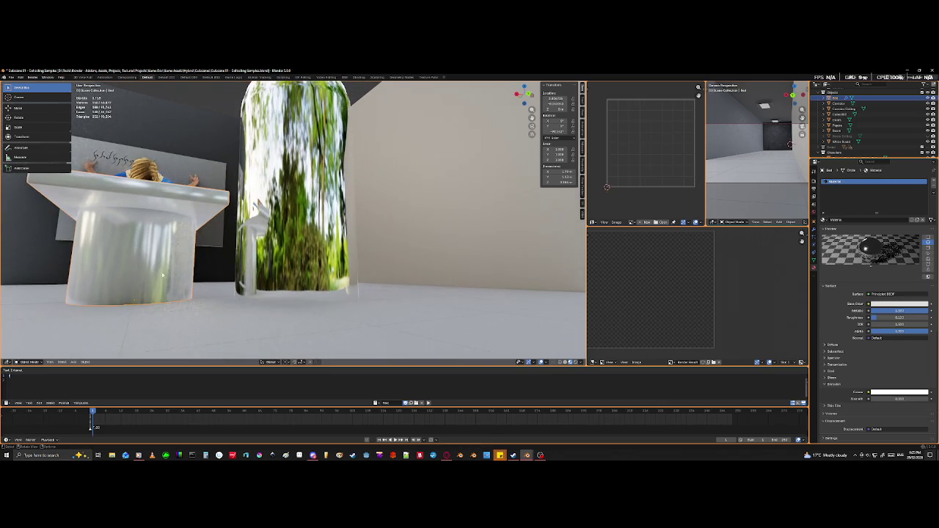
key("grave")
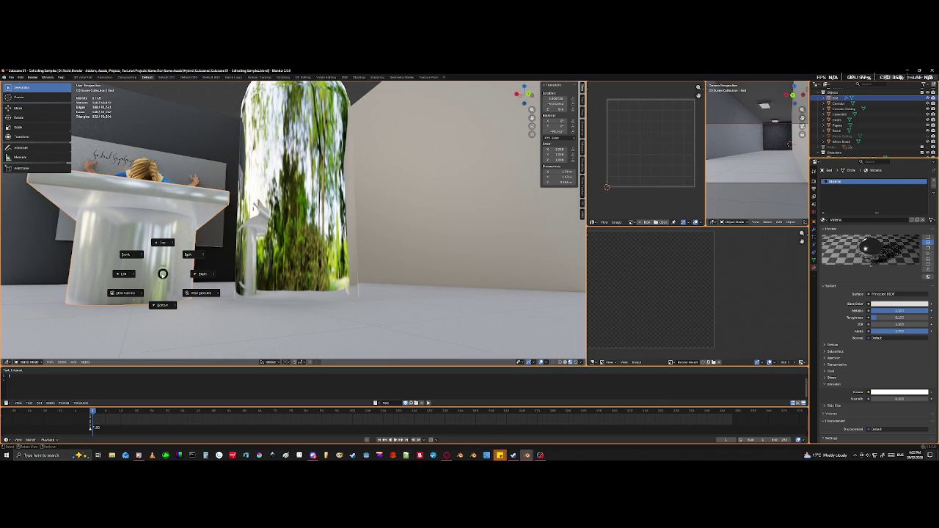
key("Escape")
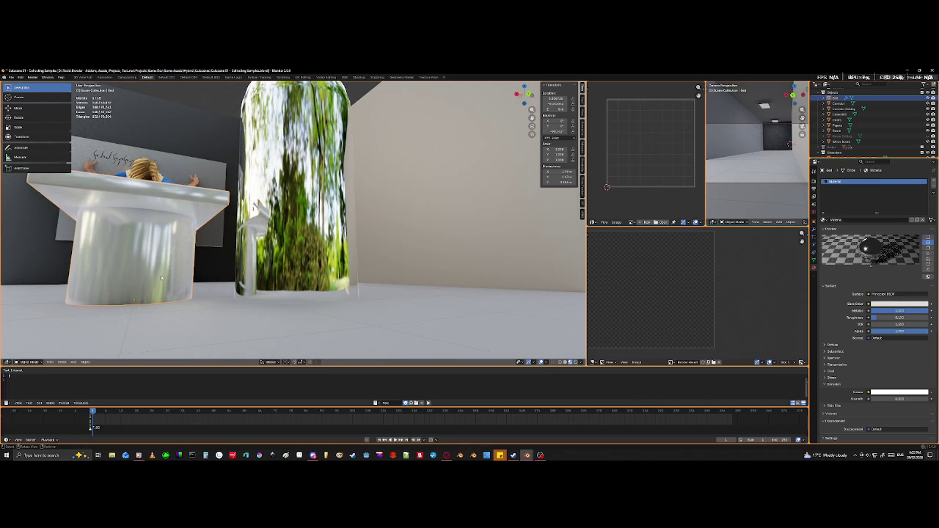
- Drop the table base's roughness to 0 for chrome, then select the connected table top
key("Tab")
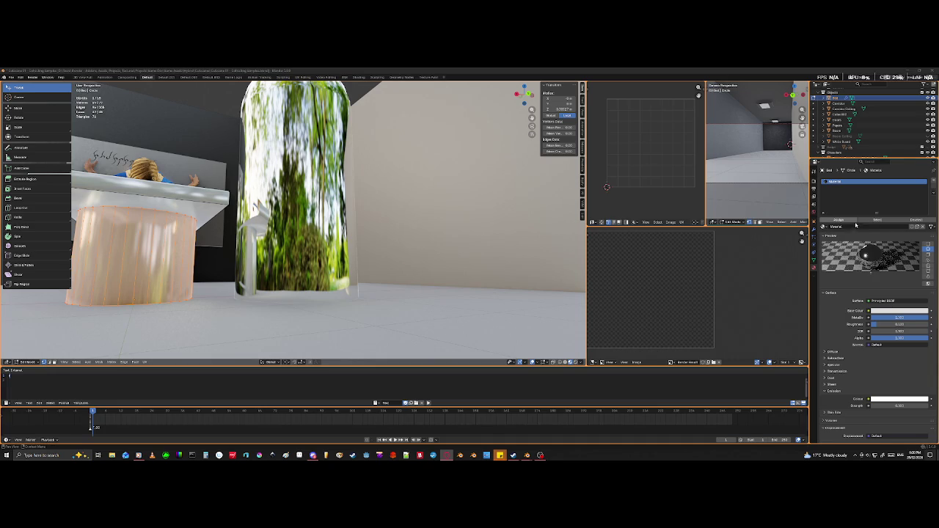
left_click_drag(887, 324, 844, 324)
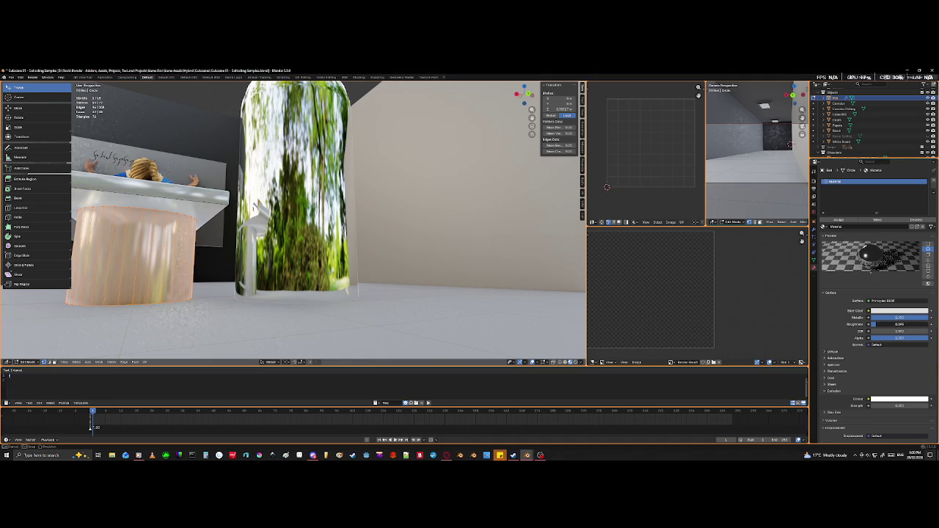
mouse_move(221, 264)
middle_mouse_down()
mouse_move(276, 265)
mouse_move(393, 297)
middle_mouse_up()
left_click(493, 230)
middle_click_drag(494, 230, 355, 299)
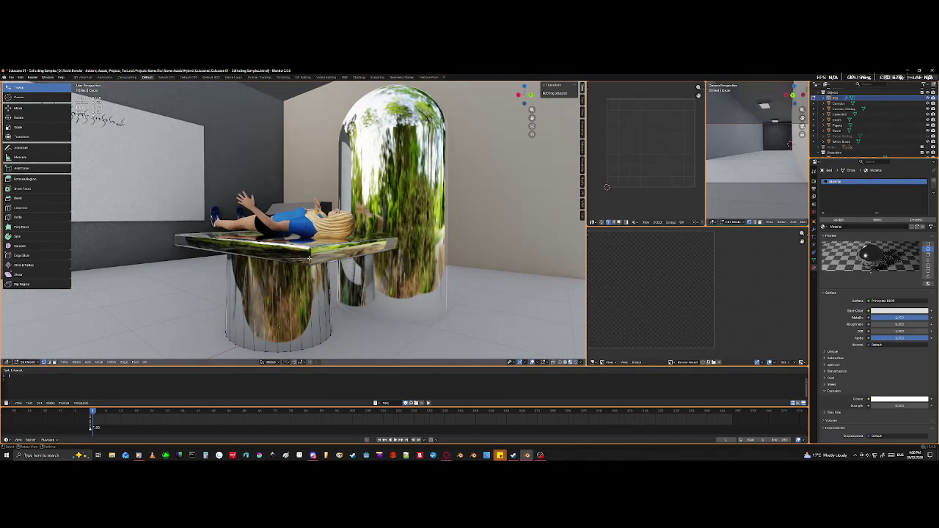
key("l")
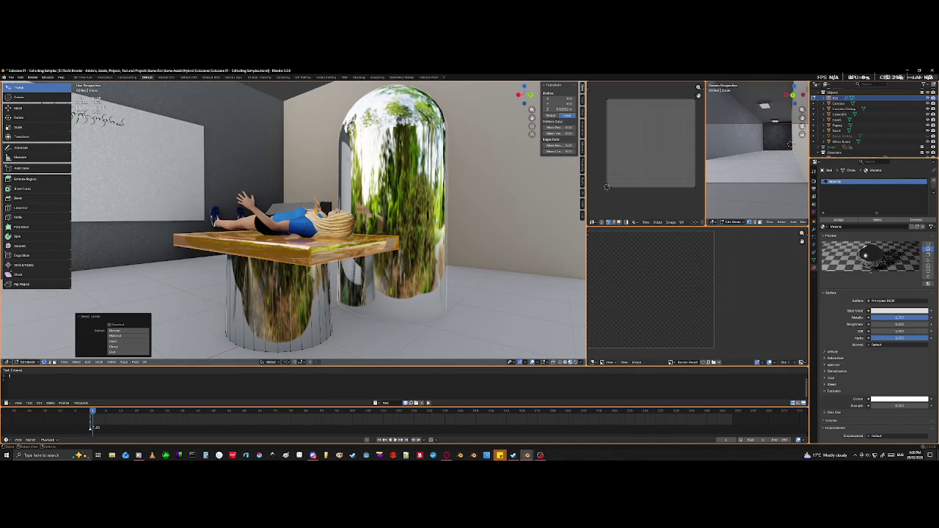
- Add a second material slot and rename the base material 'Bed Base'
left_click(933, 181)
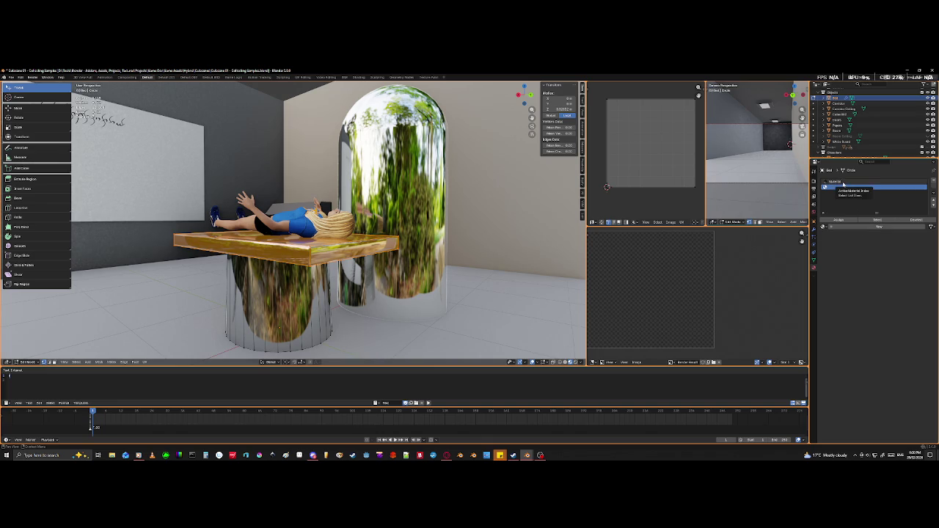
left_click(842, 181)
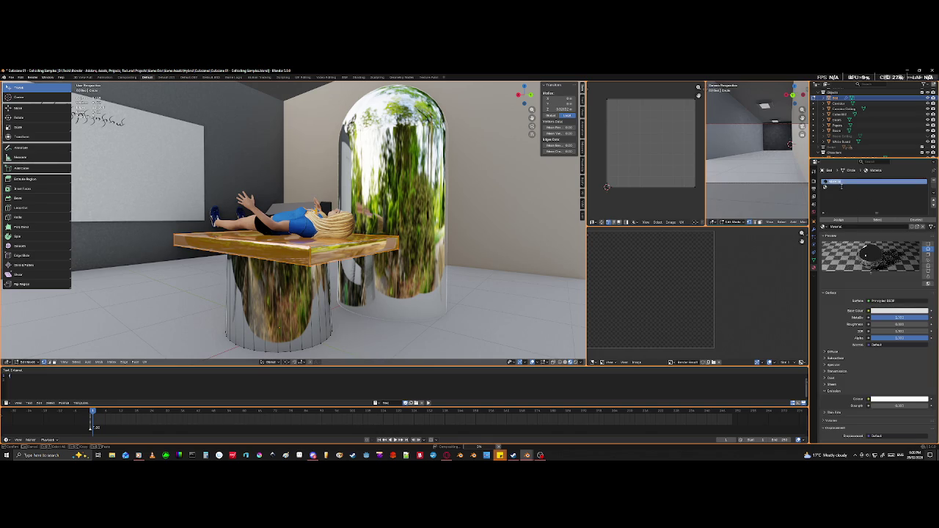
double_click(849, 221)
type("Base")
key("Return")
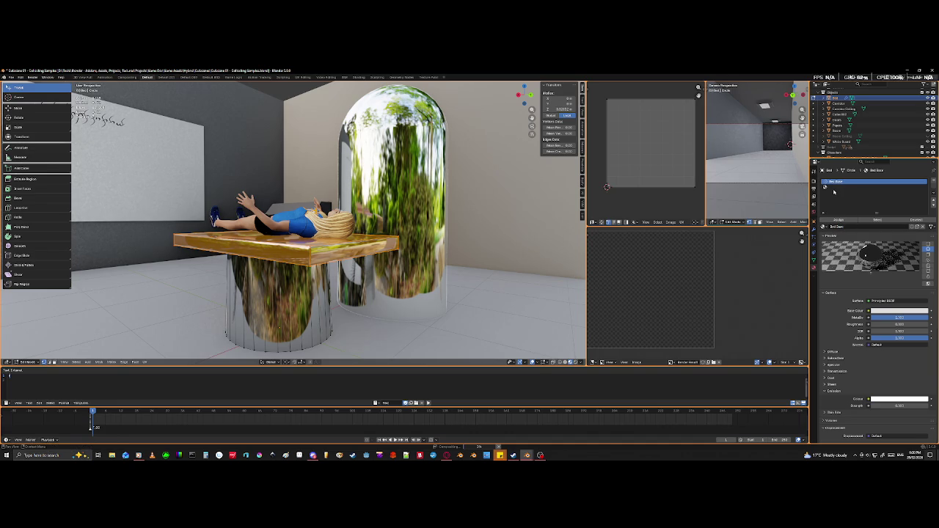
- Create a new material named 'Bed' and assign it to the table top
left_click(835, 188)
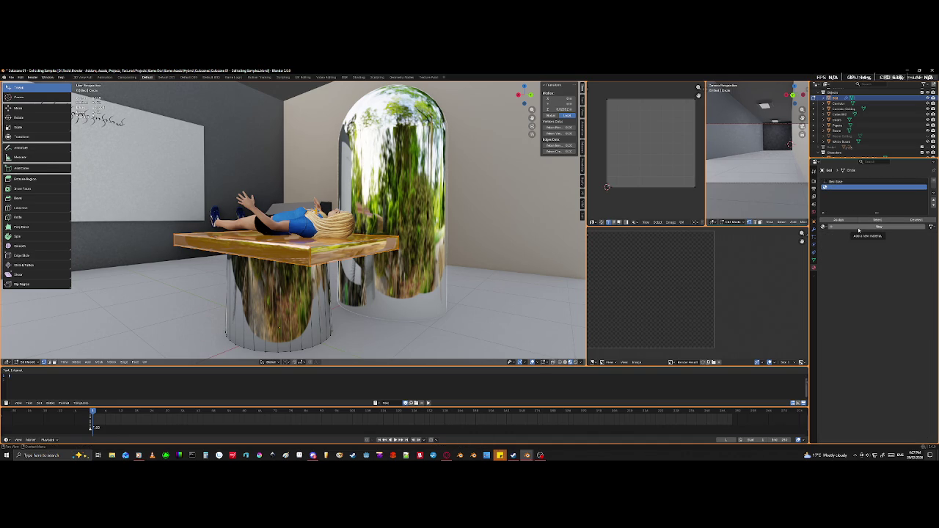
left_click(860, 227)
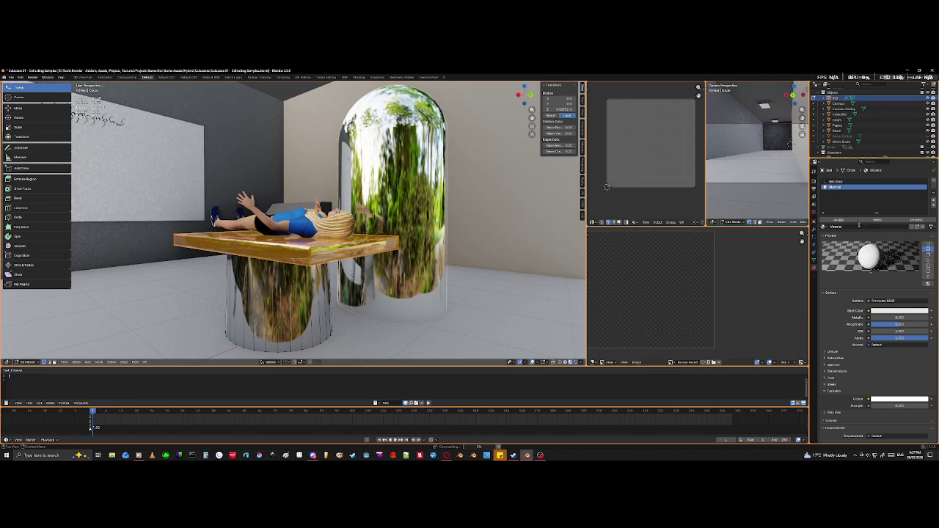
key("BackSpace")
type("Bed")
key("Return")
left_click(840, 219)
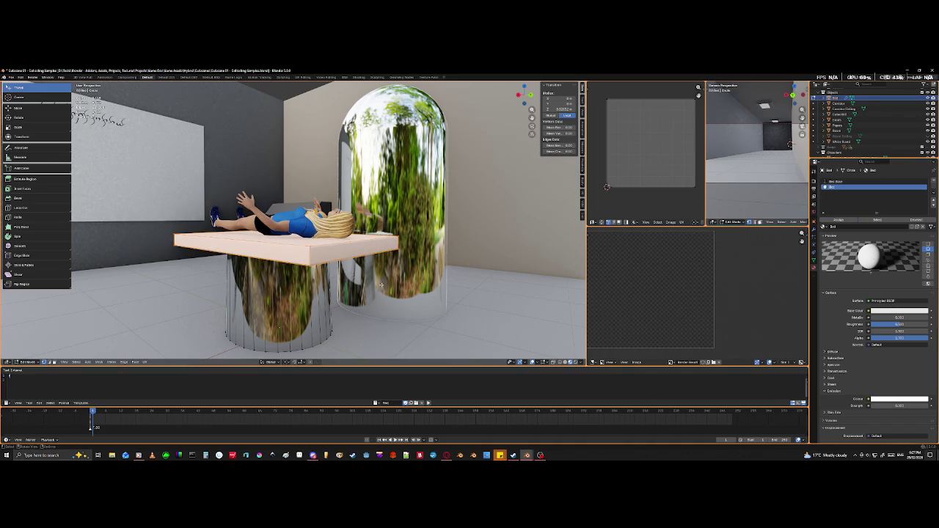
- Set the Bed material's base colour to black
middle_click_drag(373, 286, 389, 279)
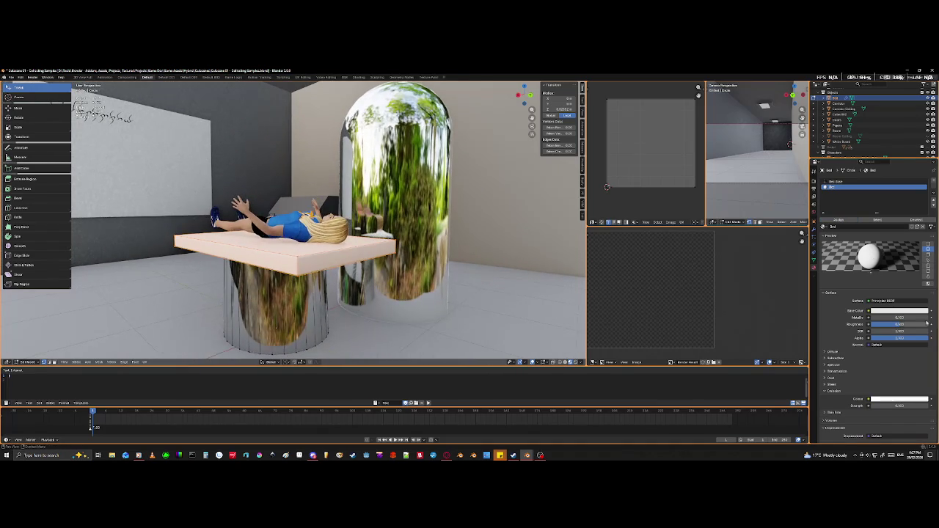
left_click(896, 311)
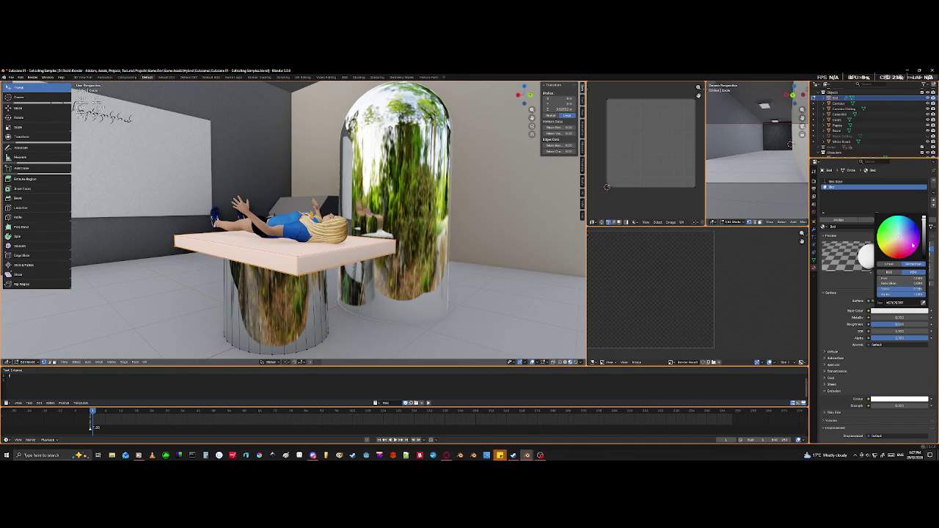
left_click_drag(919, 289, 873, 289)
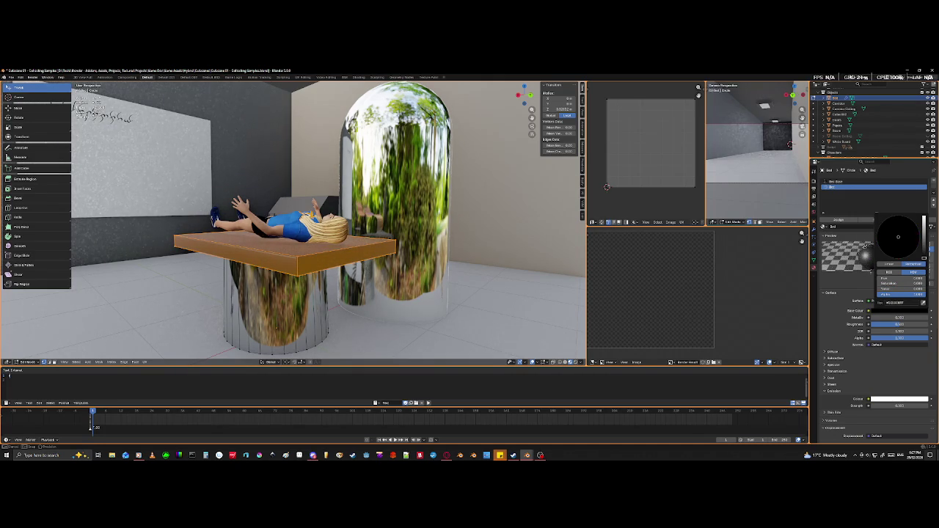
left_click(862, 291)
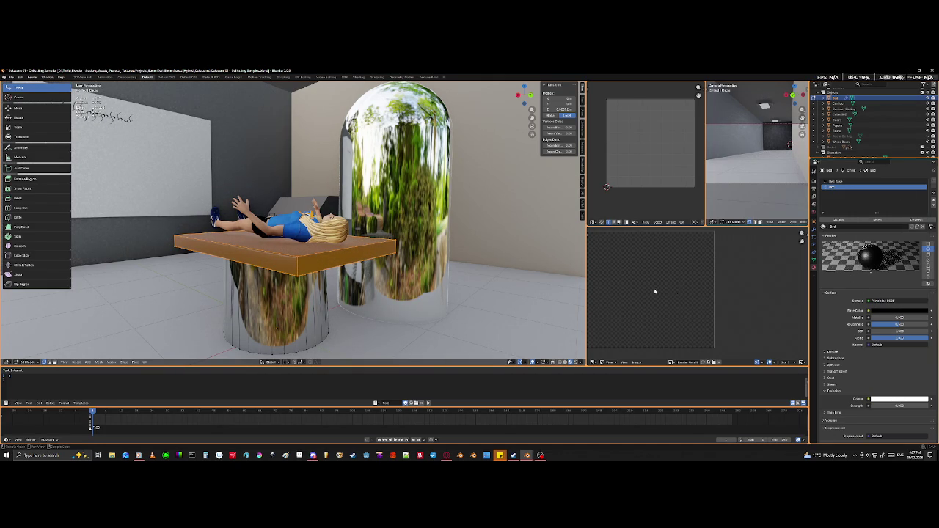
- Leave the table mesh and enter Edit Mode on the capsule
key("Tab")
middle_click_drag(378, 292, 409, 306)
left_click(496, 264)
mouse_move(482, 279)
middle_mouse_down()
mouse_move(408, 297)
mouse_move(415, 250)
middle_mouse_up()
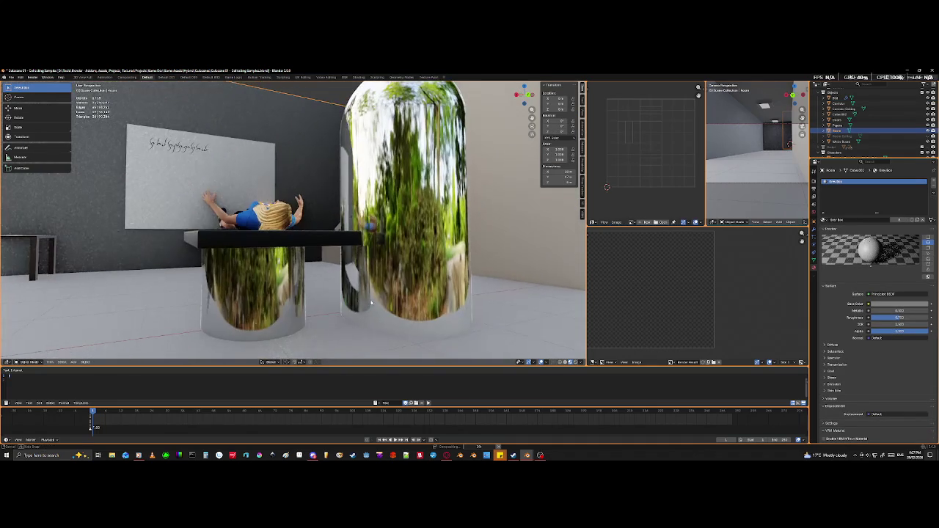
scroll(414, 249, "up", 3)
mouse_move(378, 223)
middle_mouse_down()
mouse_move(370, 298)
mouse_move(229, 320)
mouse_move(249, 300)
middle_mouse_up()
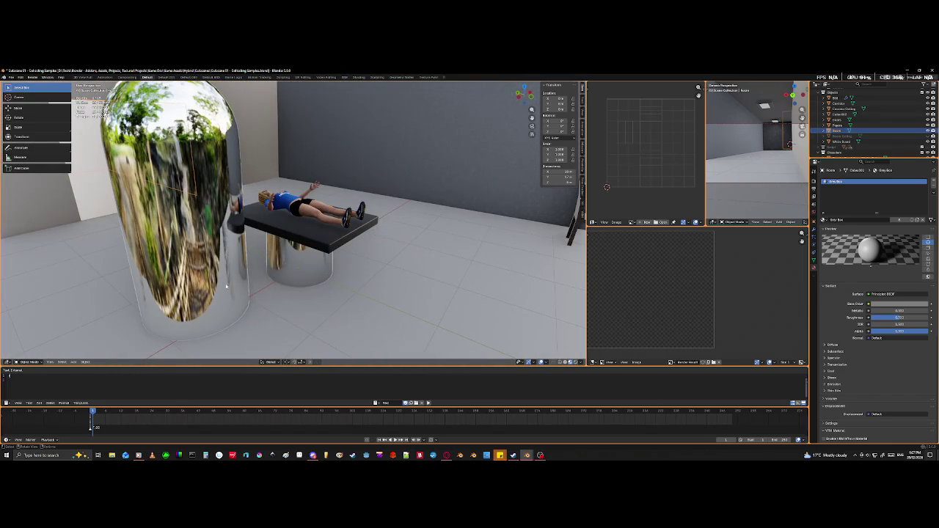
key("Tab")
key("Tab")
left_click(185, 263)
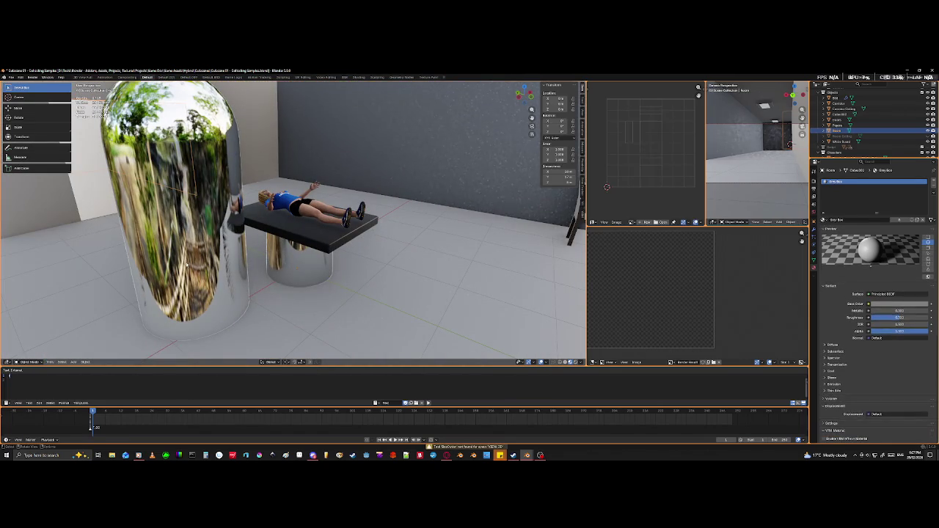
key("Tab")
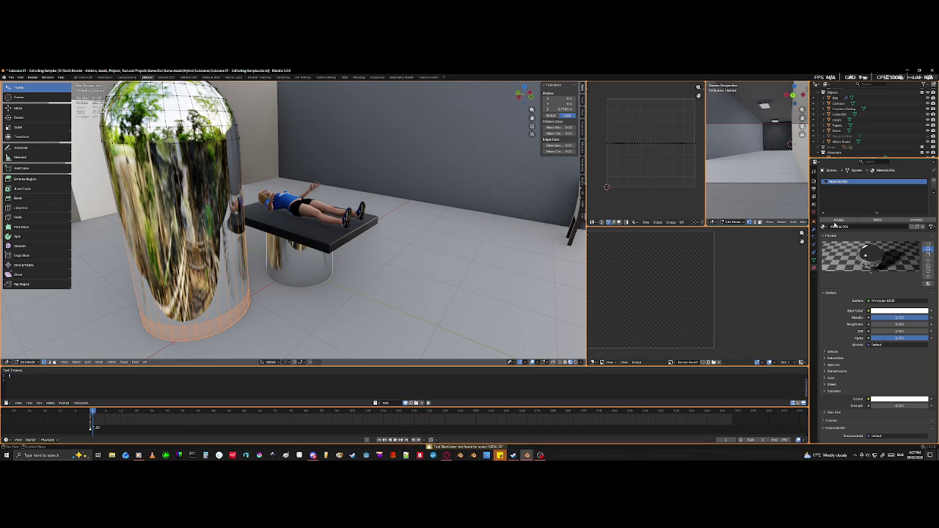
- Invert the capsule's face selection and grow it over the body, leaving out the bottom ring
left_click(839, 219)
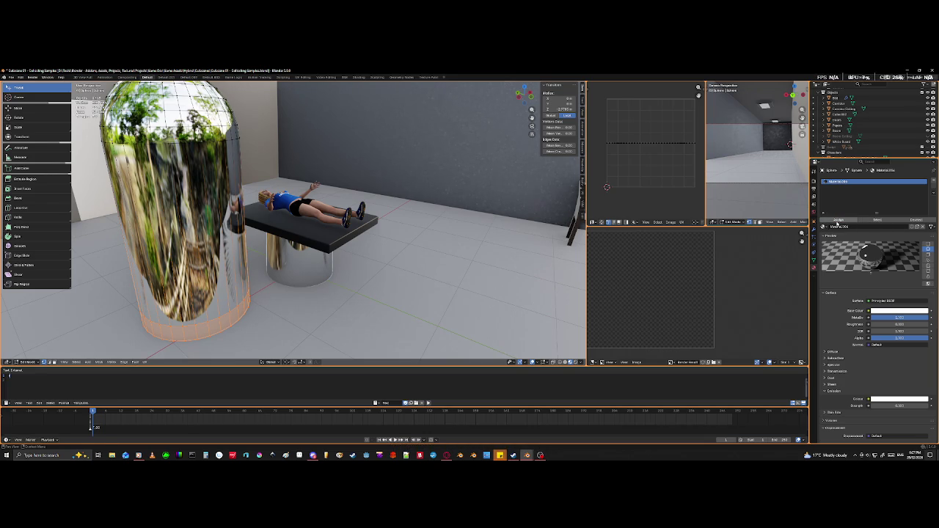
middle_click_drag(221, 279, 177, 280)
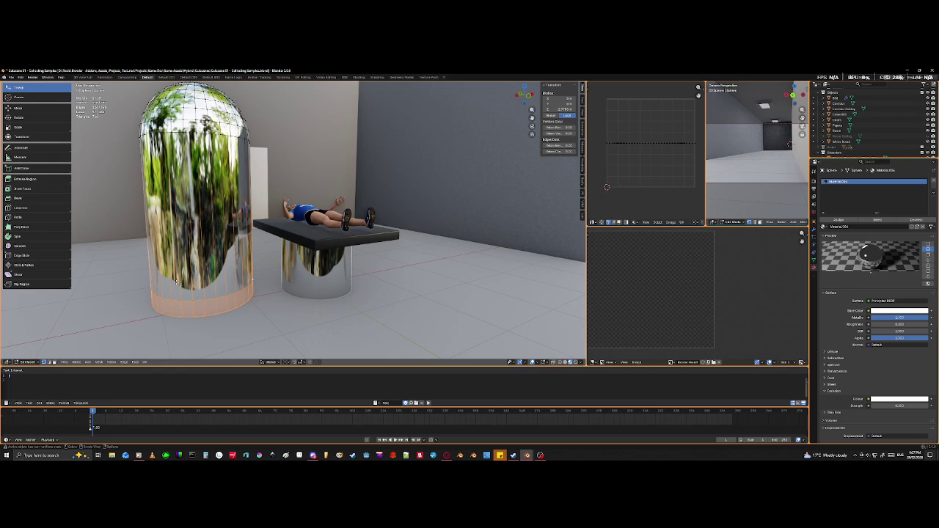
key("ctrl+i")
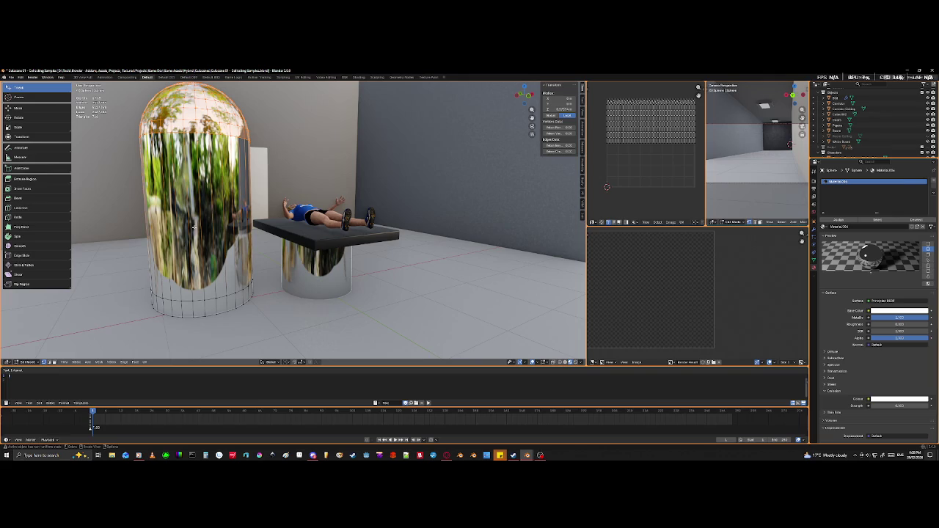
left_click(196, 300, "ctrl")
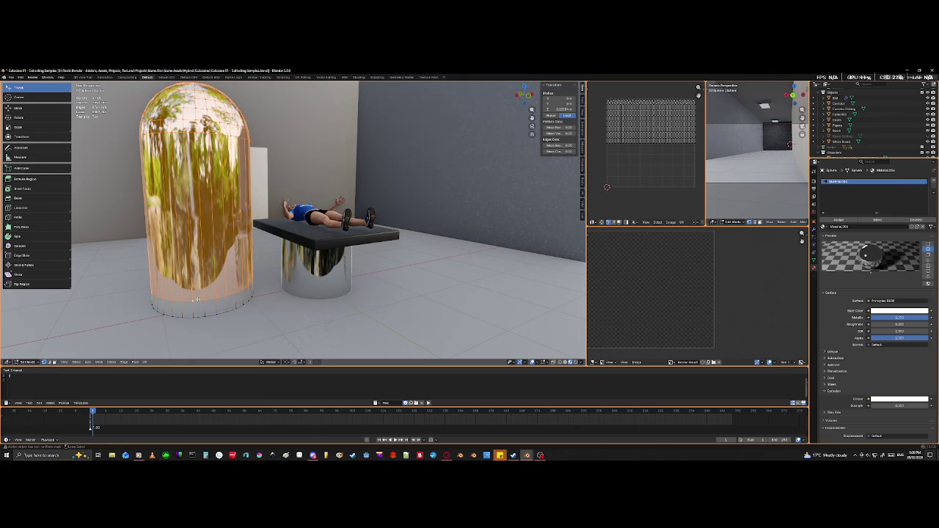
- Switch to wireframe and orbit around the capsule to inspect its base ring
key("shift+z")
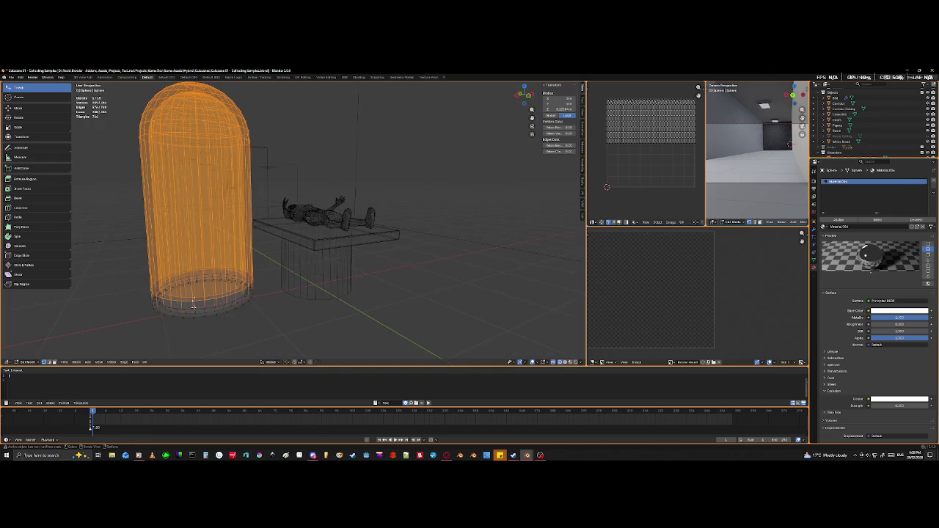
middle_click_drag(193, 306, 154, 327)
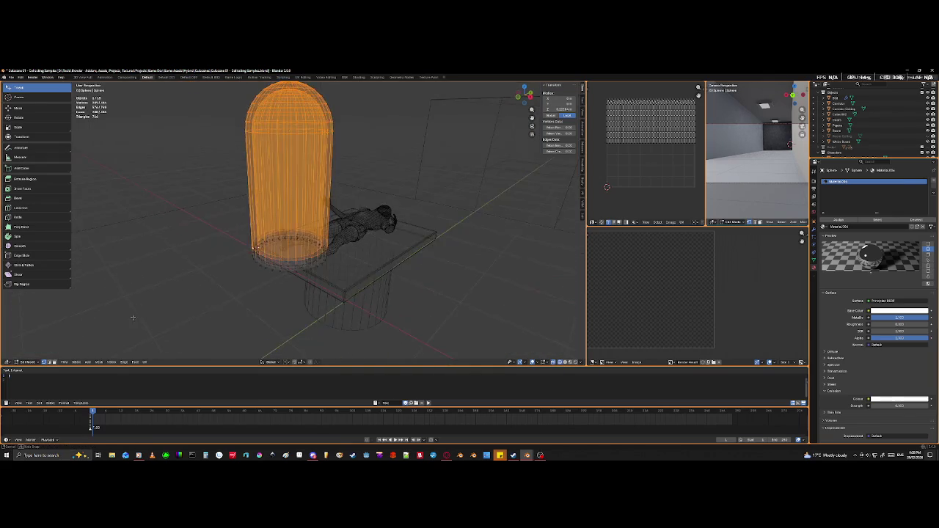
scroll(154, 328, "up", 5)
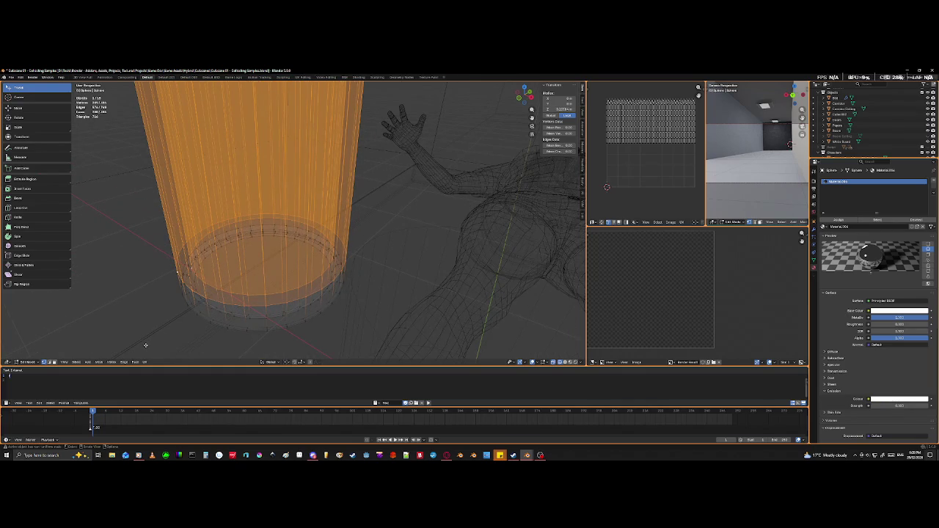
scroll(165, 323, "down", 5)
middle_click_drag(166, 319, 190, 309)
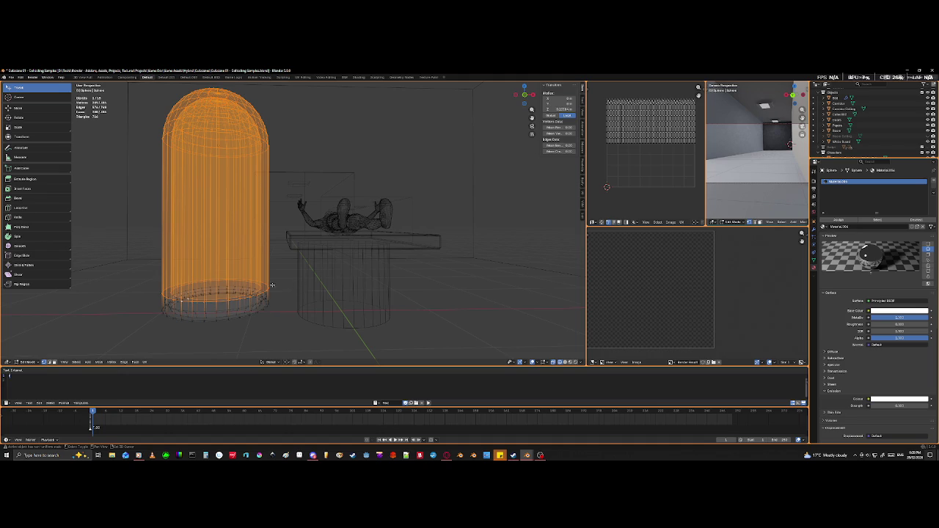
middle_click_drag(261, 204, 279, 242)
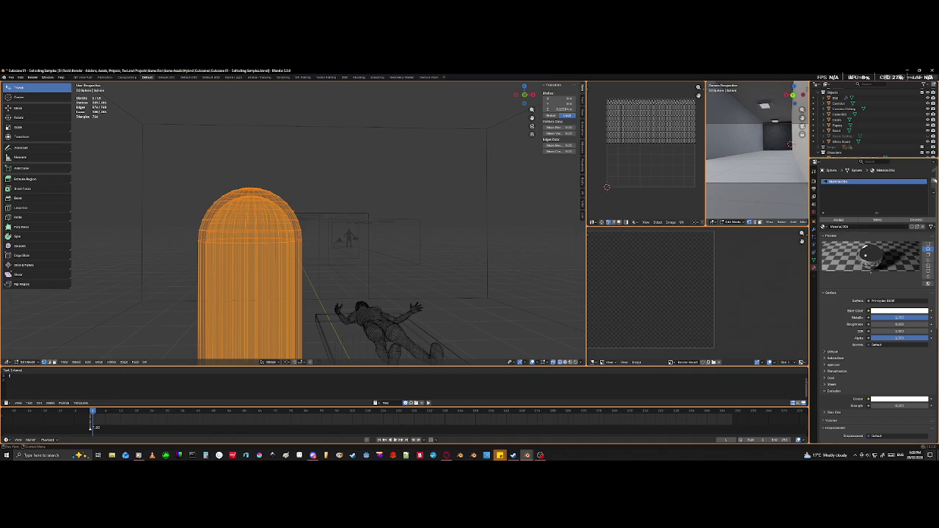
- Add a material slot holding a new material named Capsule Glass and assign it to the selected faces
left_click(934, 180)
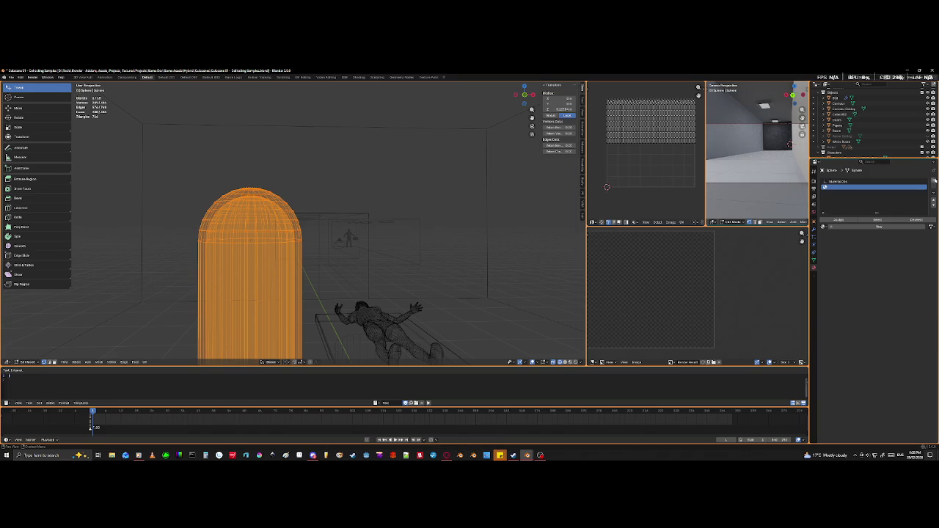
left_click(871, 227)
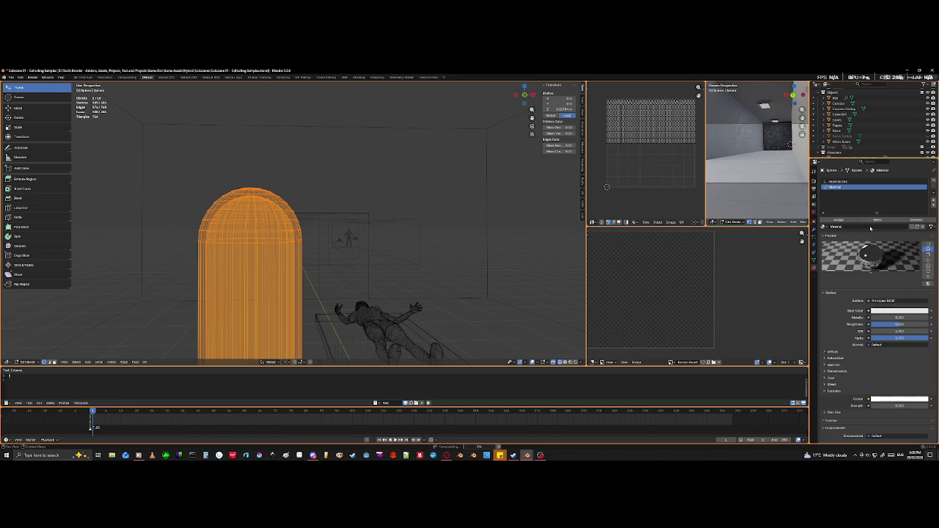
double_click(869, 226)
type("ConcreteObs")
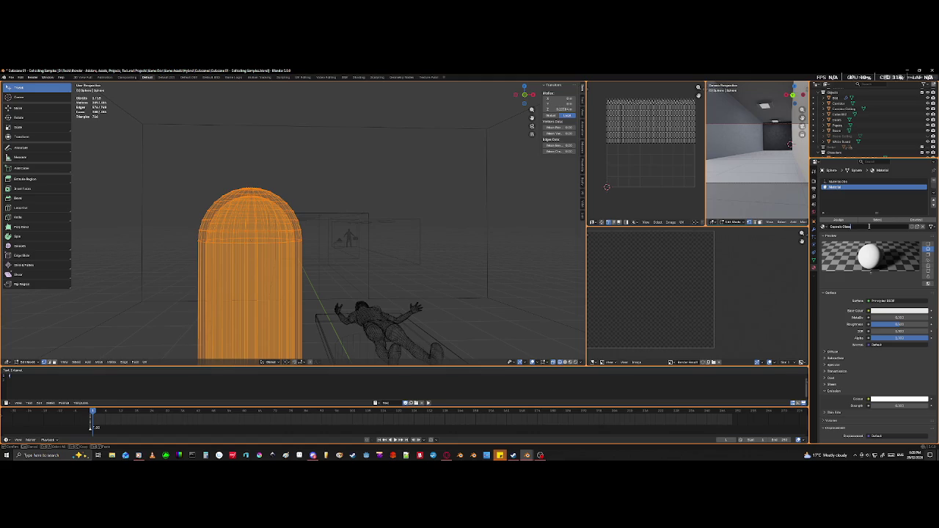
key("Return")
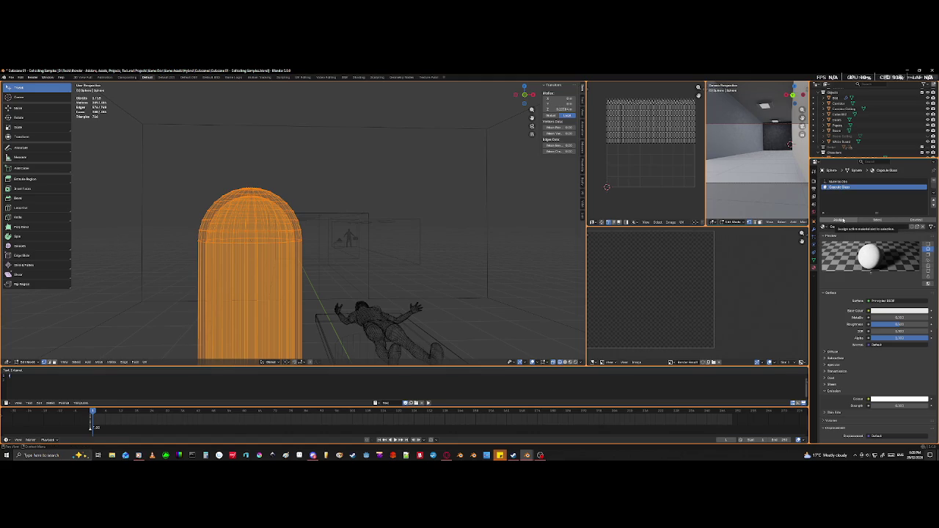
left_click(842, 221)
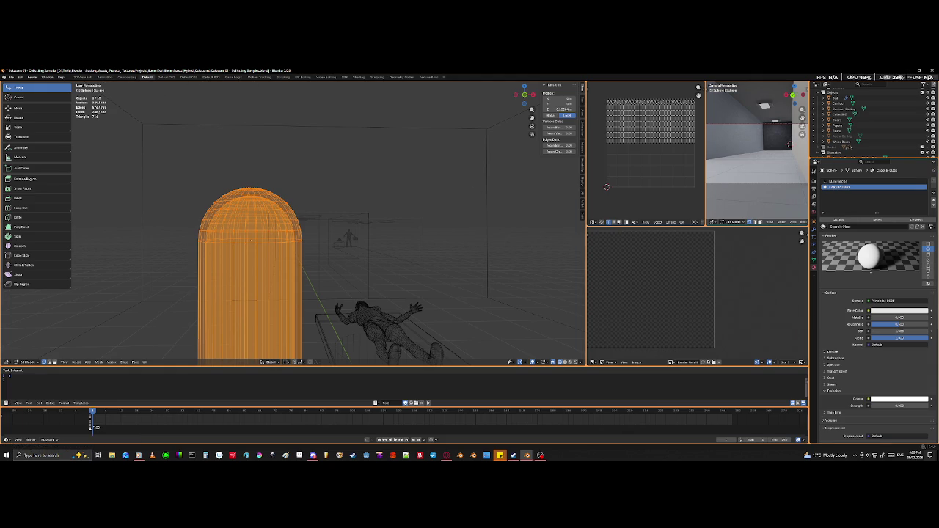
- Raise the Capsule Glass Transmission weight to 1.000 in the Transmission subpanel
scroll(895, 350, "down", 2)
scroll(895, 350, "down", 1)
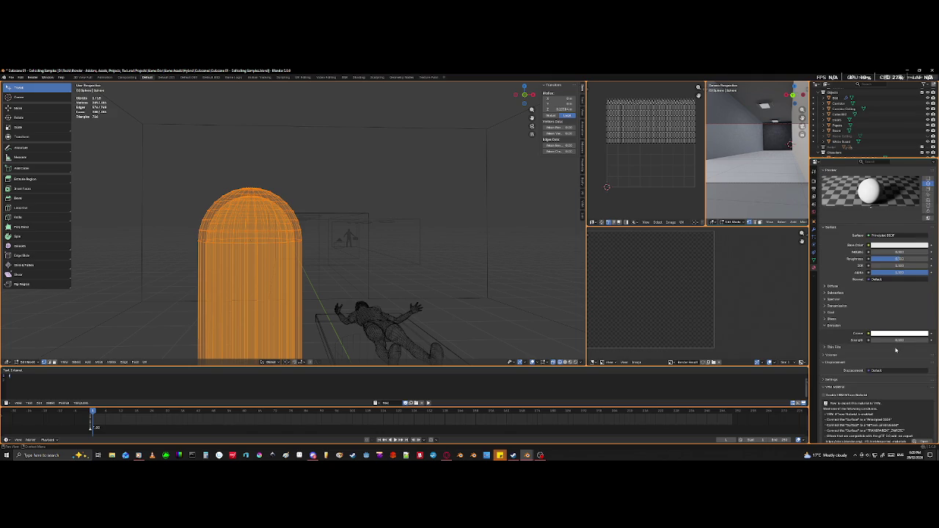
scroll(895, 350, "up", 1)
scroll(894, 352, "up", 2)
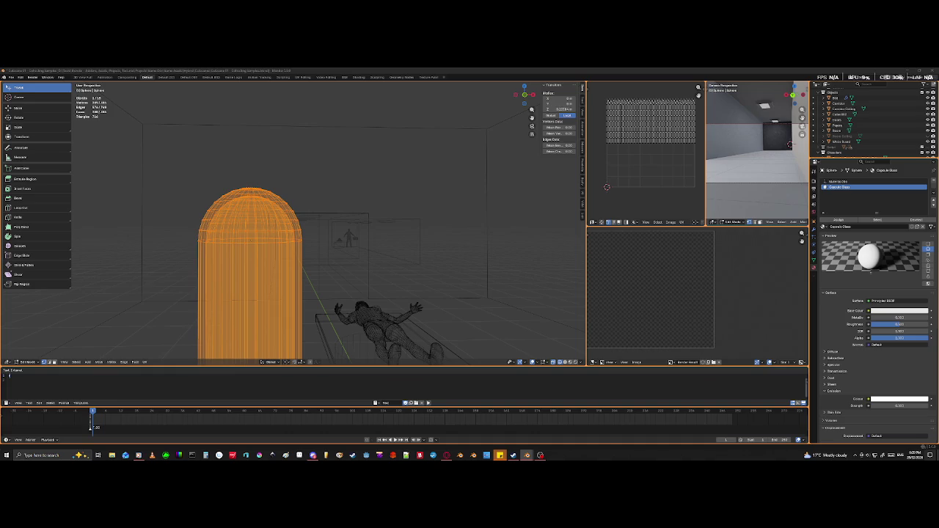
left_click(837, 372)
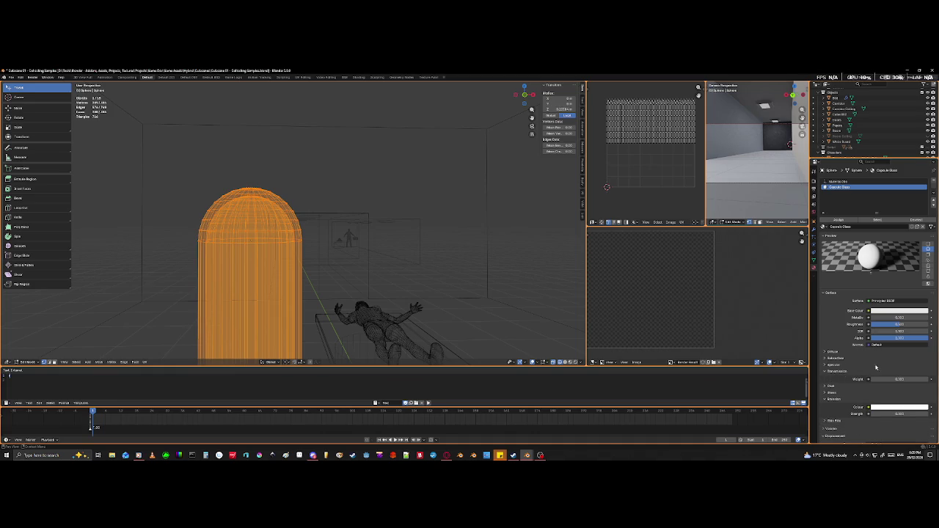
left_click_drag(903, 379, 928, 379)
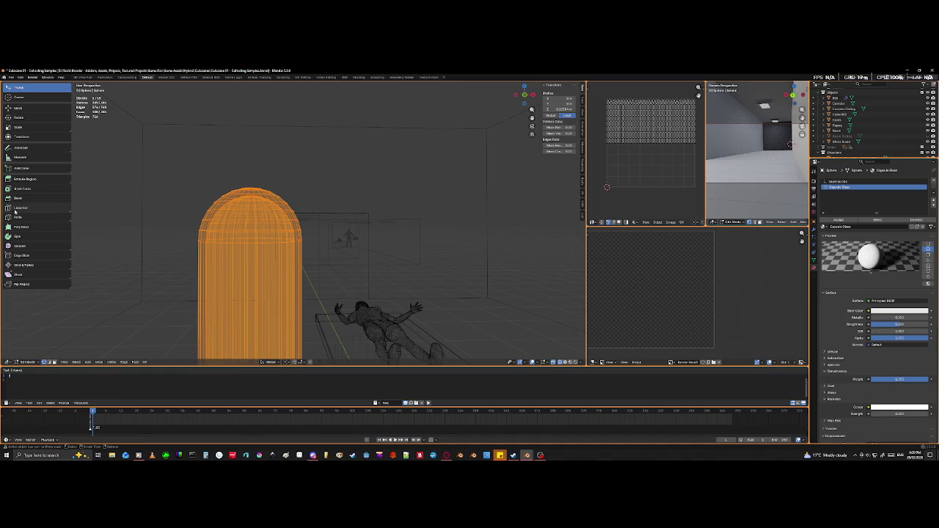
middle_click_drag(110, 214, 282, 283)
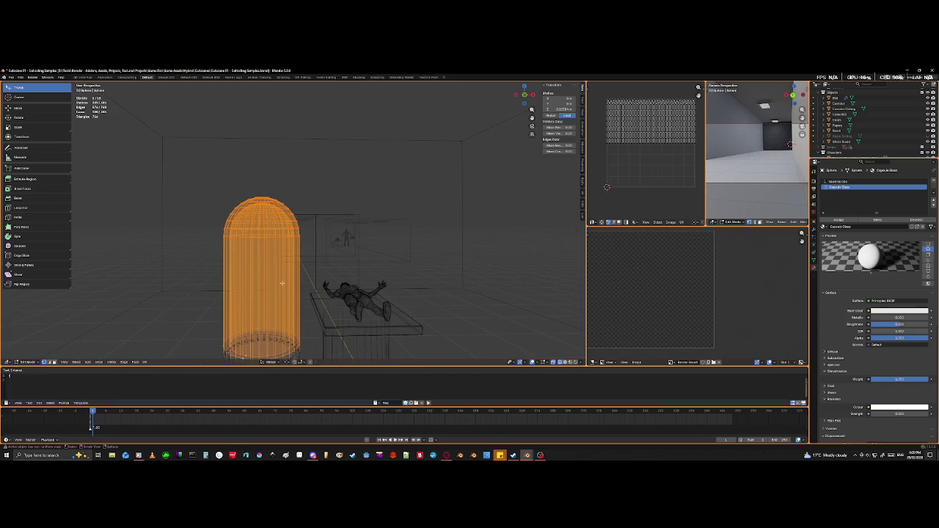
key("shift+z")
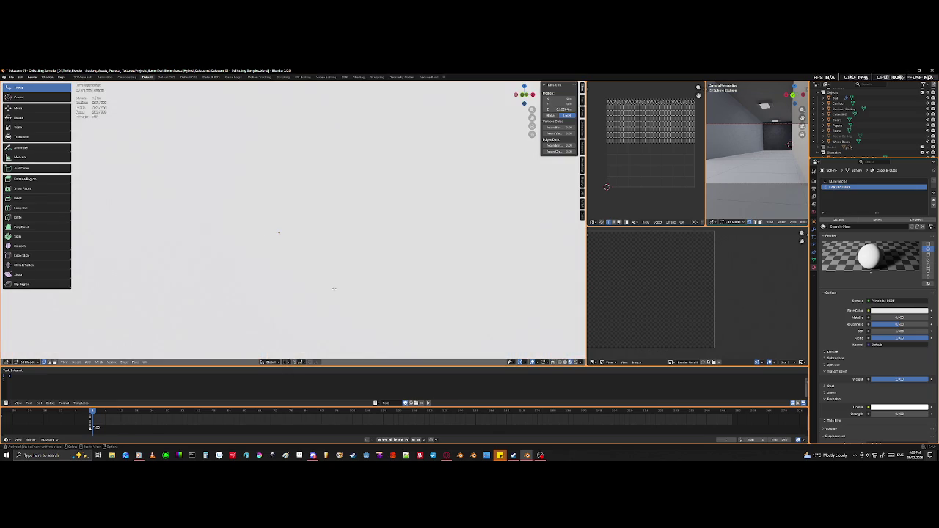
- Drag the Capsule Glass roughness down so the capsule turns shiny, then return to wireframe
scroll(334, 289, "up", 3)
mouse_move(333, 289)
middle_mouse_down()
mouse_move(369, 342)
mouse_move(416, 220)
middle_mouse_up()
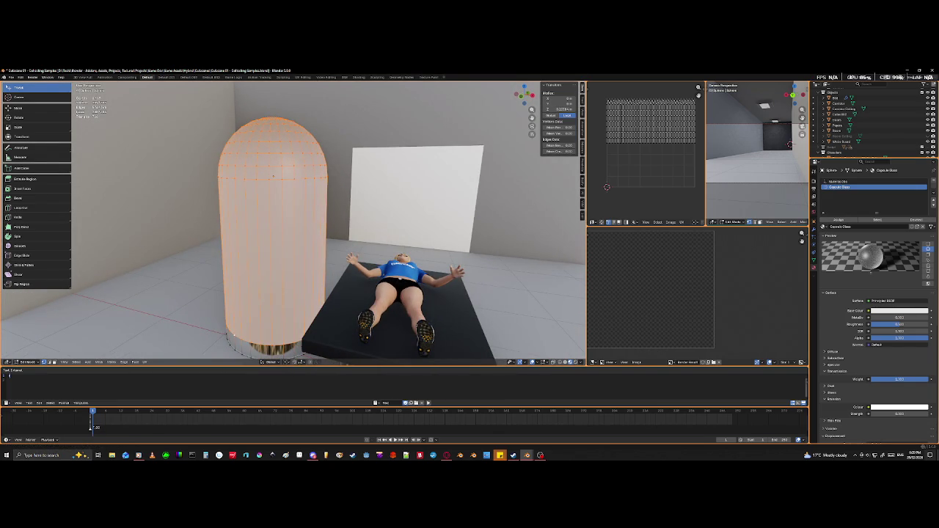
left_click_drag(904, 324, 872, 323)
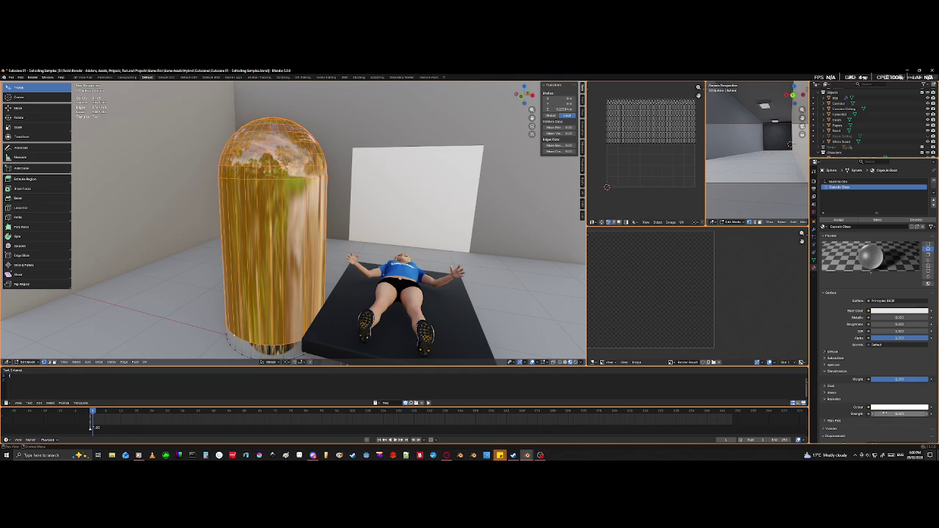
mouse_move(220, 264)
middle_mouse_down()
mouse_move(328, 269)
mouse_move(254, 260)
middle_mouse_up()
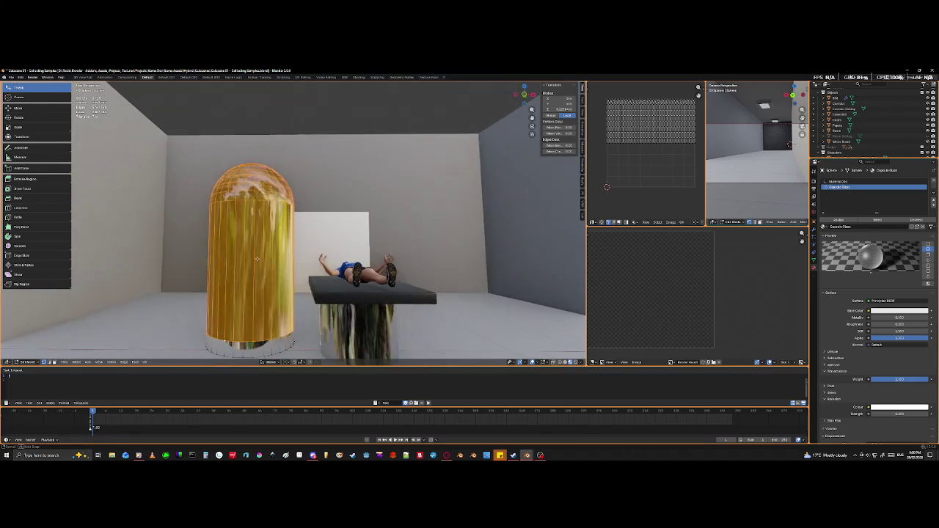
key("shift+z")
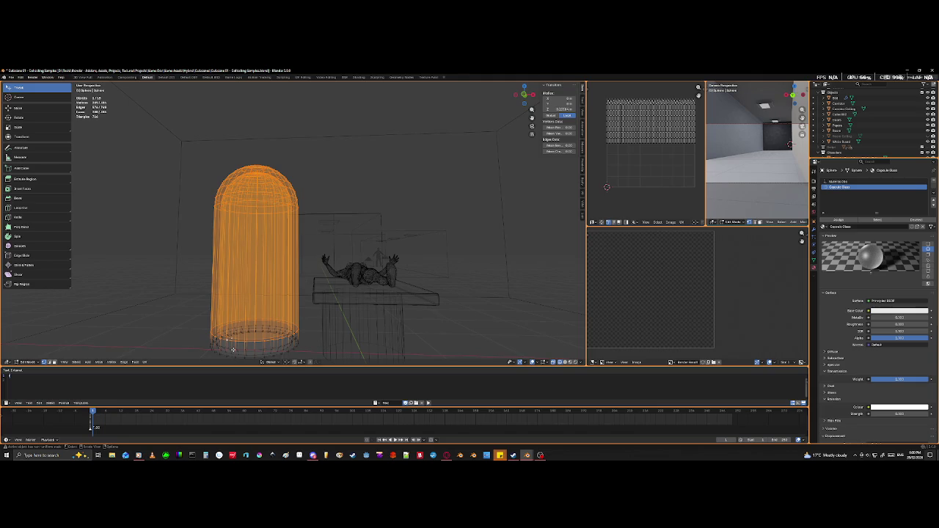
- Deselect the capsule's lower vertices in front view, add an empty third material slot, and exit Edit Mode
key("KP_1")
scroll(232, 349, "down", 2)
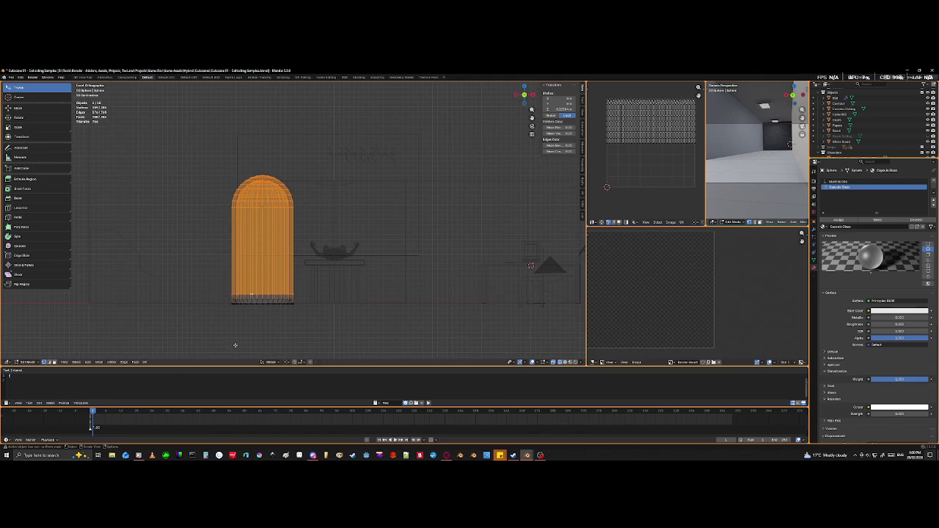
key("c")
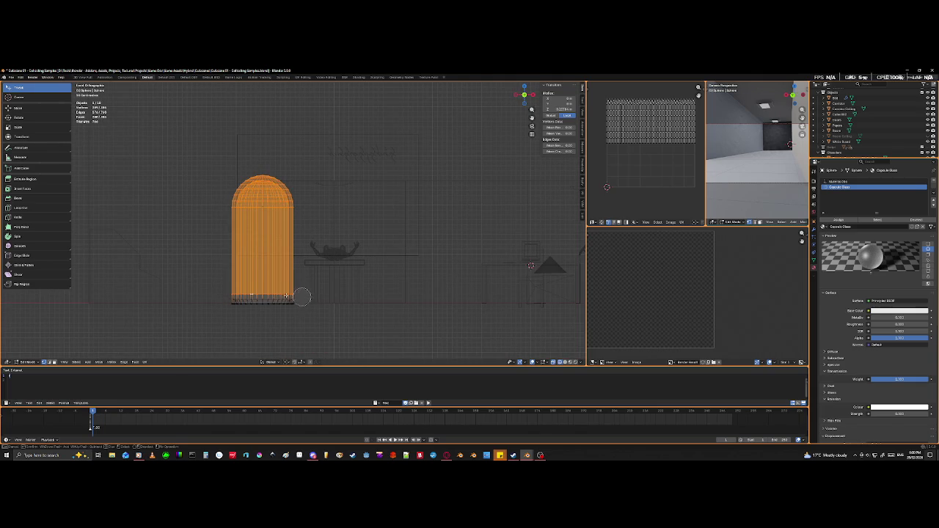
middle_click_drag(300, 295, 223, 294)
right_click(261, 255)
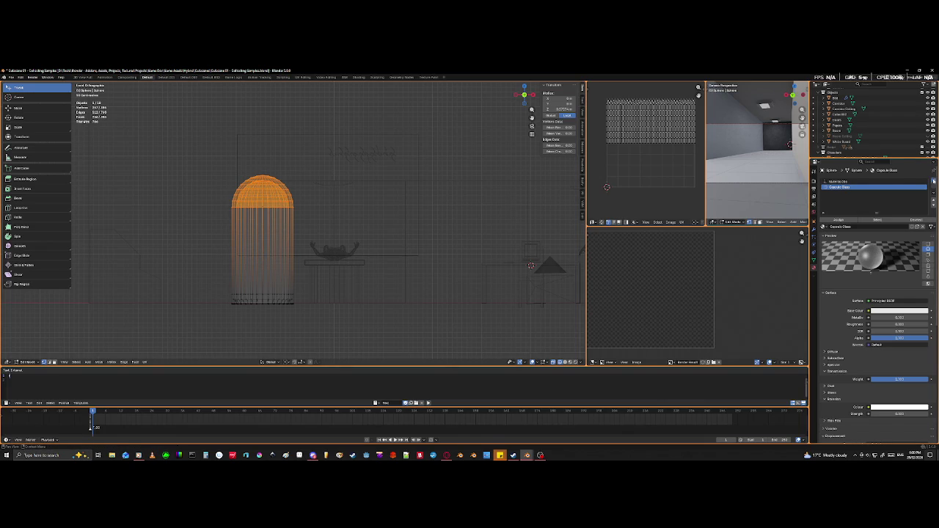
left_click(932, 181)
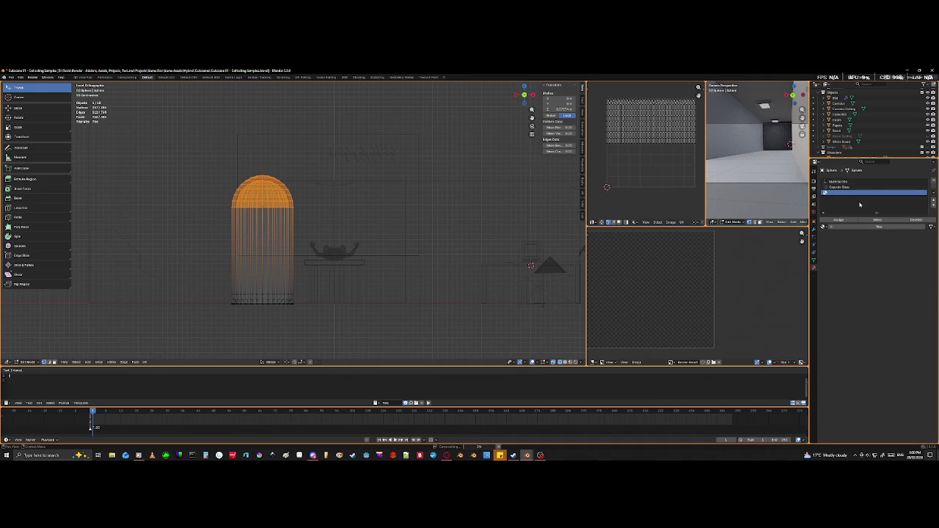
key("Tab")
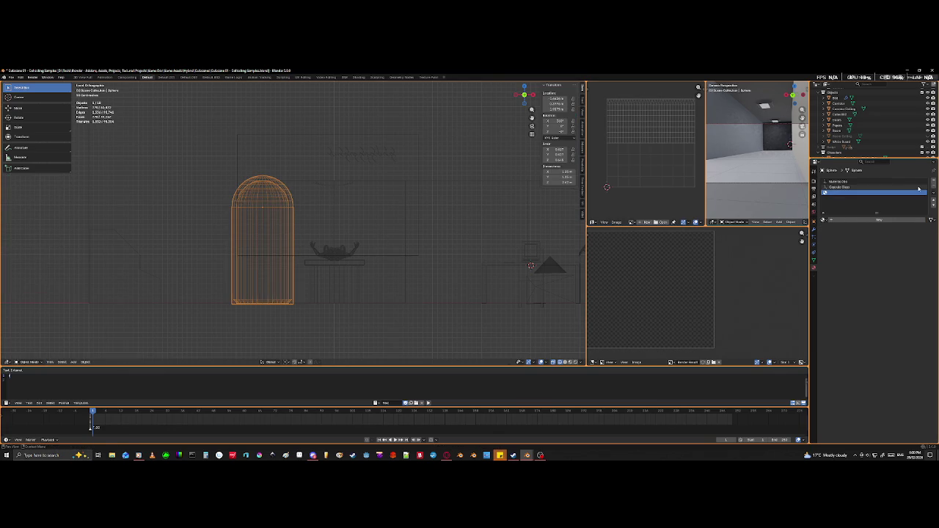
- Remove the empty material slot and select the Material.004 slot
left_click(934, 187)
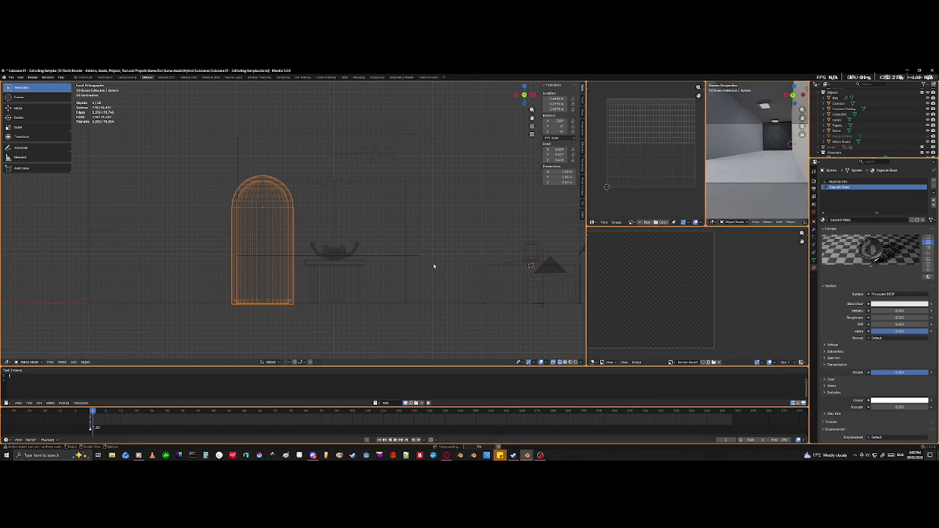
key("Tab")
left_click(840, 181)
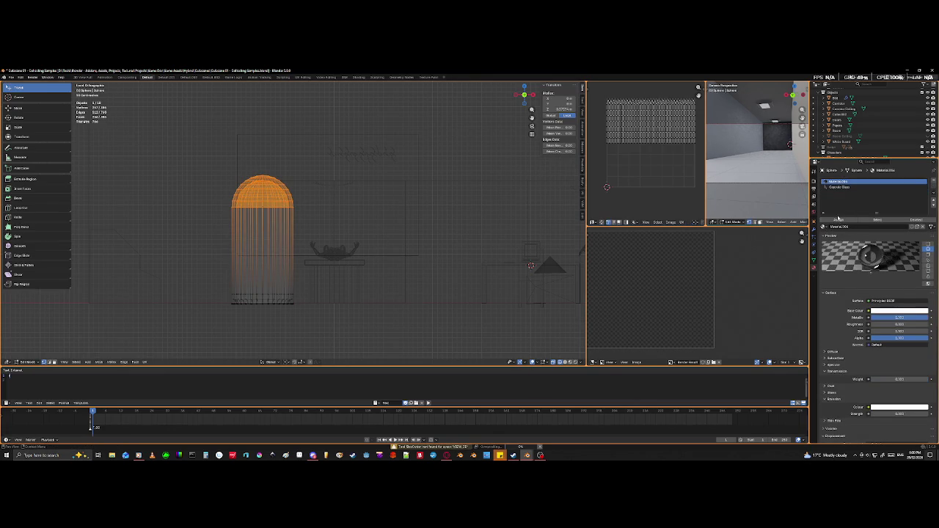
key("Tab")
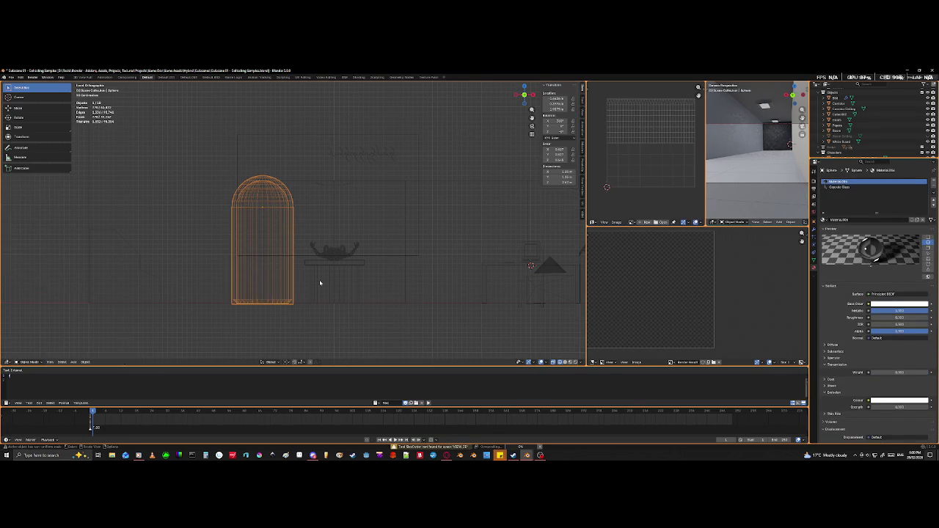
- Inspect the chrome capsule close-up in solid shading and save Cutscene 01 - Collecting Samples.blend
key("shift+z")
mouse_move(319, 286)
middle_mouse_down()
mouse_move(207, 298)
mouse_move(389, 294)
middle_mouse_up()
scroll(351, 285, "up", 5)
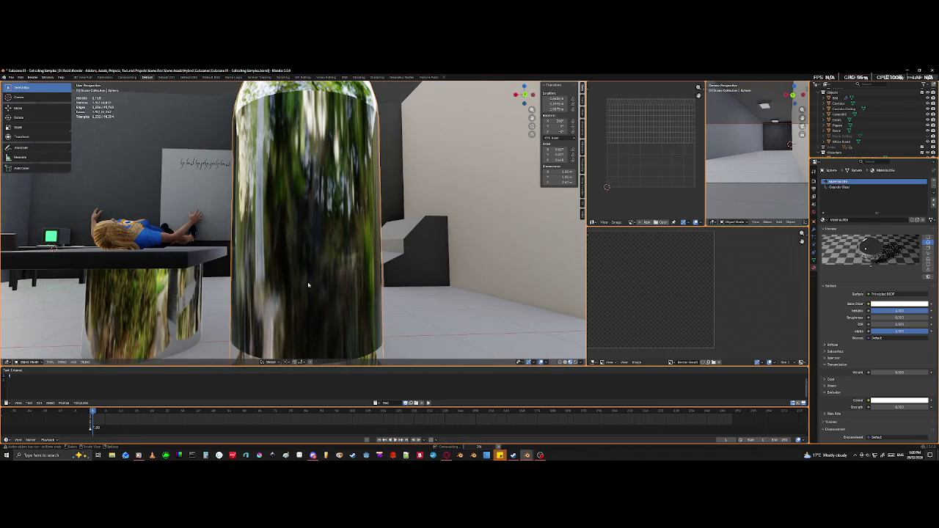
scroll(304, 297, "up", 2)
scroll(303, 298, "up", 3)
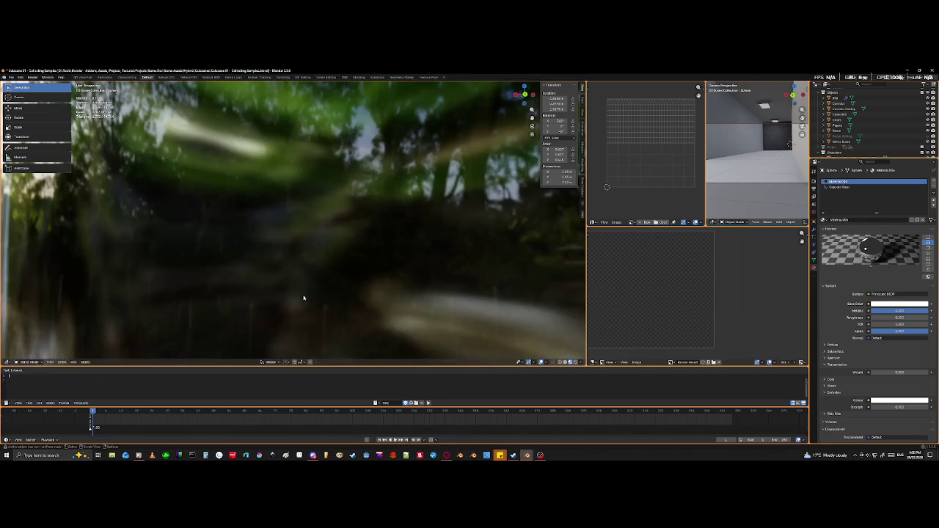
scroll(302, 299, "up", 2)
mouse_move(299, 303)
middle_mouse_down()
mouse_move(238, 309)
mouse_move(256, 295)
mouse_move(286, 303)
middle_mouse_up()
mouse_move(294, 316)
middle_mouse_down()
mouse_move(379, 307)
mouse_move(358, 335)
middle_mouse_up()
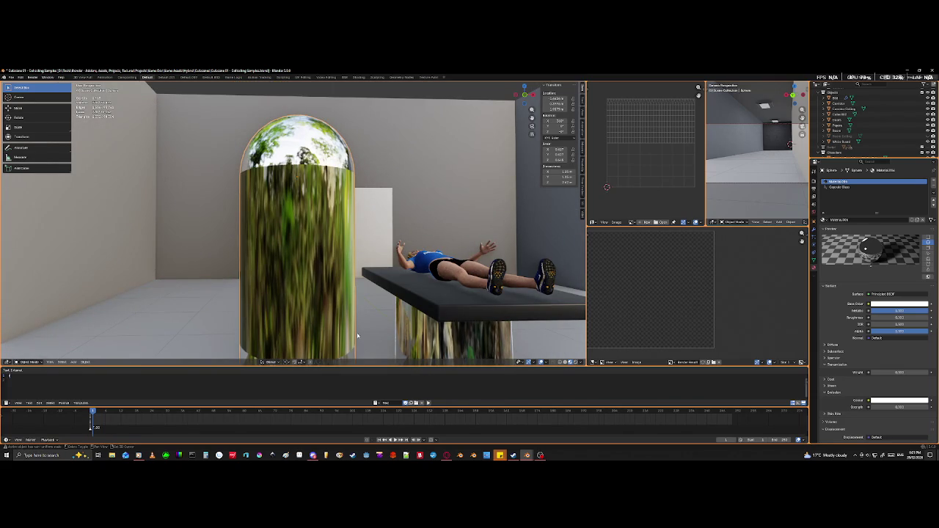
key("ctrl+s")
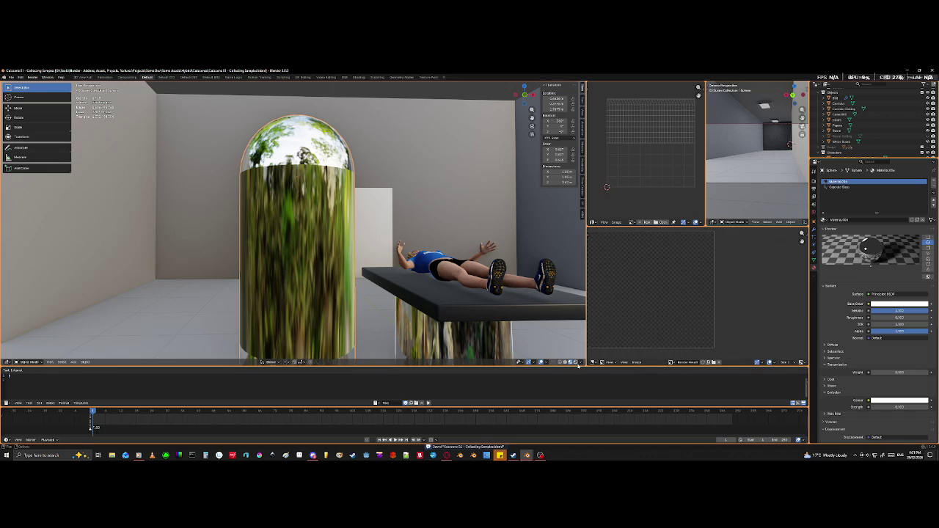
key("KP_Divide")
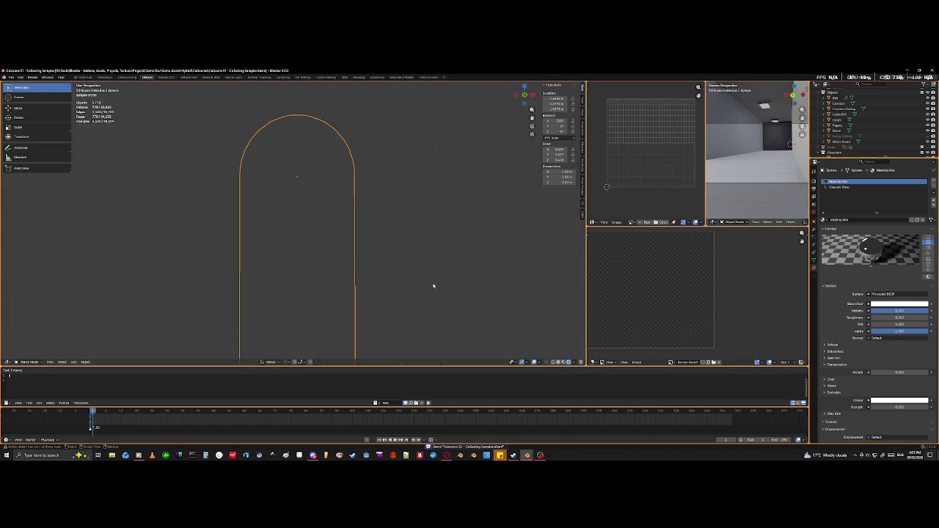
- Hide one object in the Outliner and view the capsule's chrome reflections in Material Preview
key("KP_Divide")
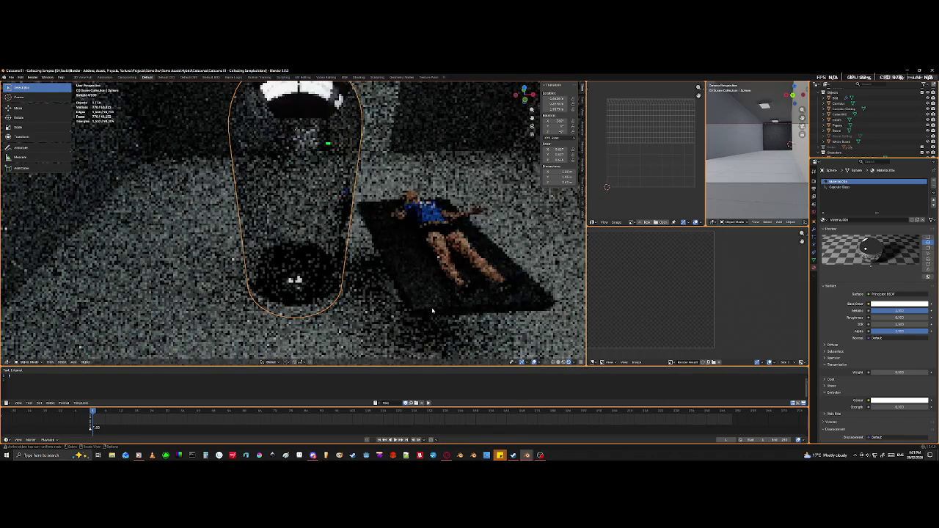
middle_click_drag(446, 251, 436, 280)
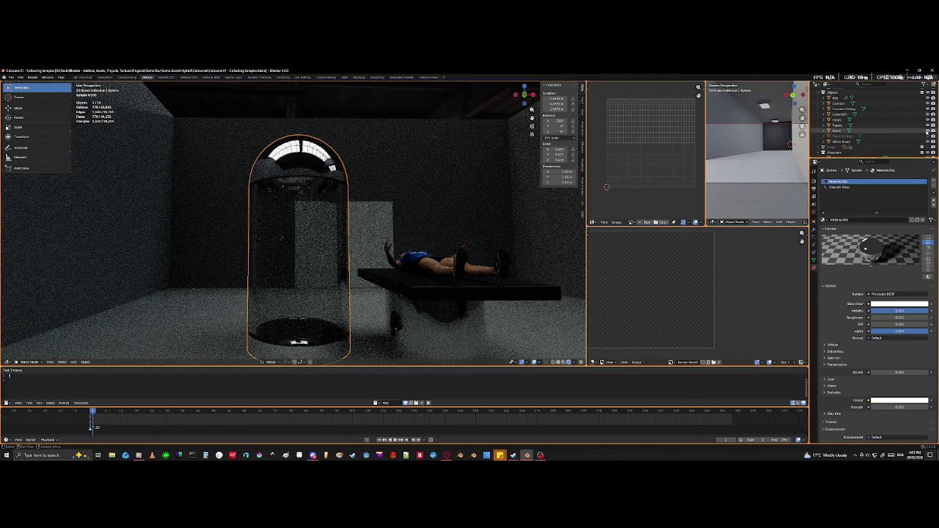
left_click(933, 137)
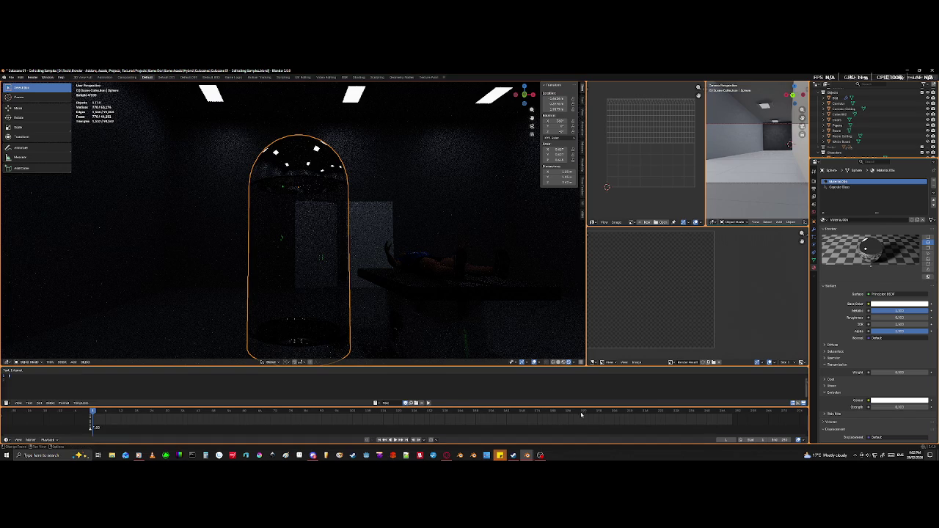
left_click(569, 362)
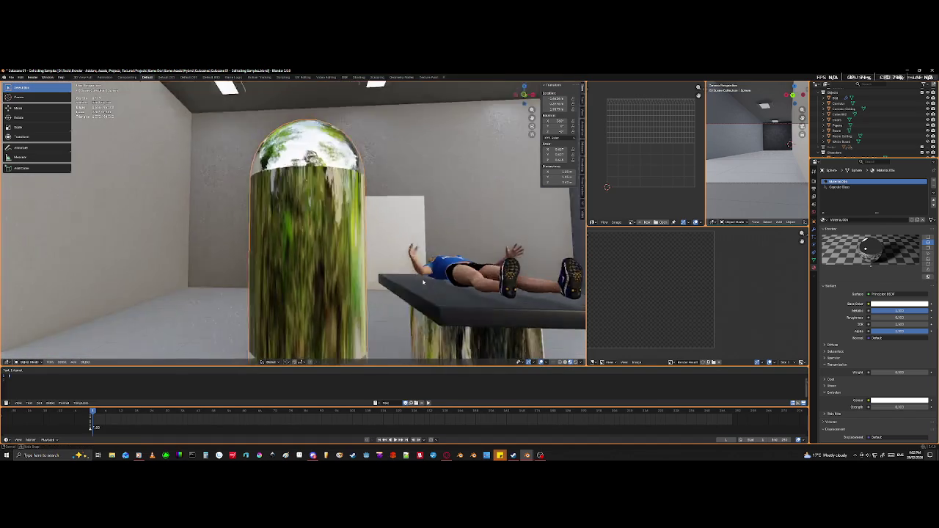
mouse_move(423, 281)
middle_mouse_down()
mouse_move(279, 251)
mouse_move(204, 212)
mouse_move(159, 231)
middle_mouse_up()
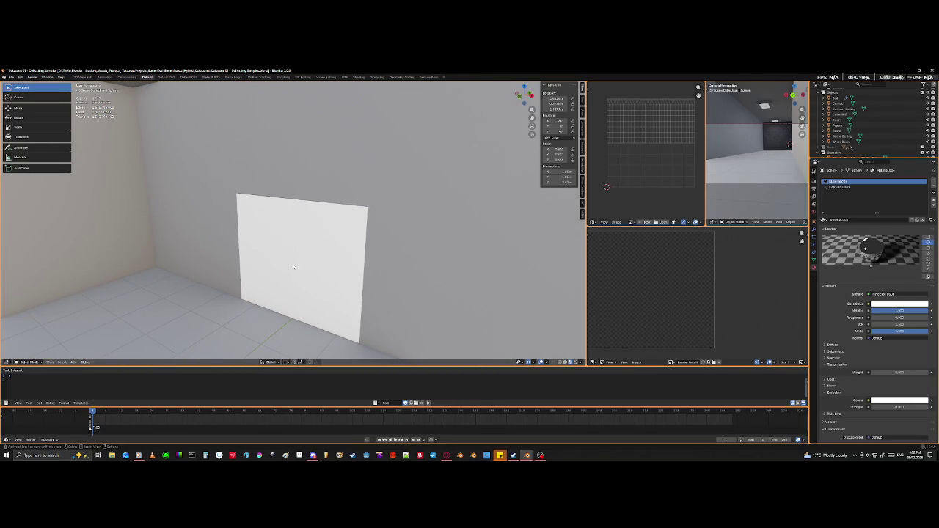
- Move the chrome capsule -1.929 m along global X so it stands against the wall
mouse_move(303, 261)
middle_mouse_down()
mouse_move(255, 241)
mouse_move(288, 249)
mouse_move(211, 238)
mouse_move(203, 244)
mouse_move(224, 265)
mouse_move(210, 293)
mouse_move(217, 294)
mouse_move(190, 306)
mouse_move(100, 284)
mouse_move(356, 319)
middle_mouse_up()
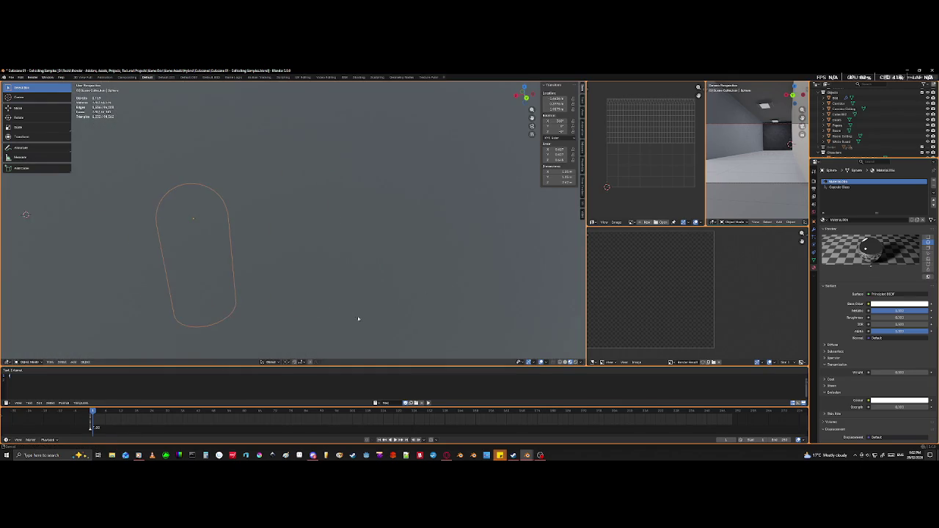
key("g")
key("x")
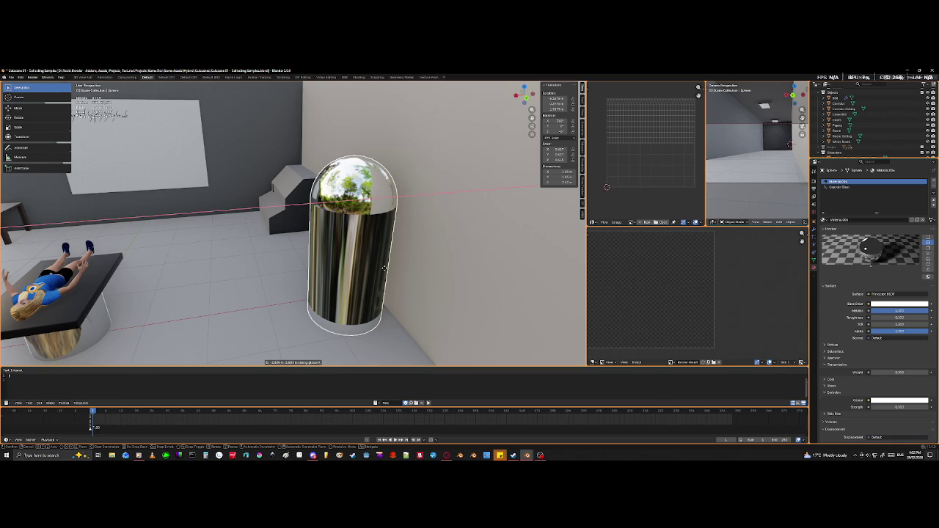
left_click(384, 268)
mouse_move(317, 288)
middle_mouse_down()
mouse_move(377, 294)
mouse_move(310, 300)
mouse_move(346, 260)
mouse_move(171, 184)
mouse_move(294, 221)
mouse_move(294, 278)
mouse_move(242, 316)
middle_mouse_up()
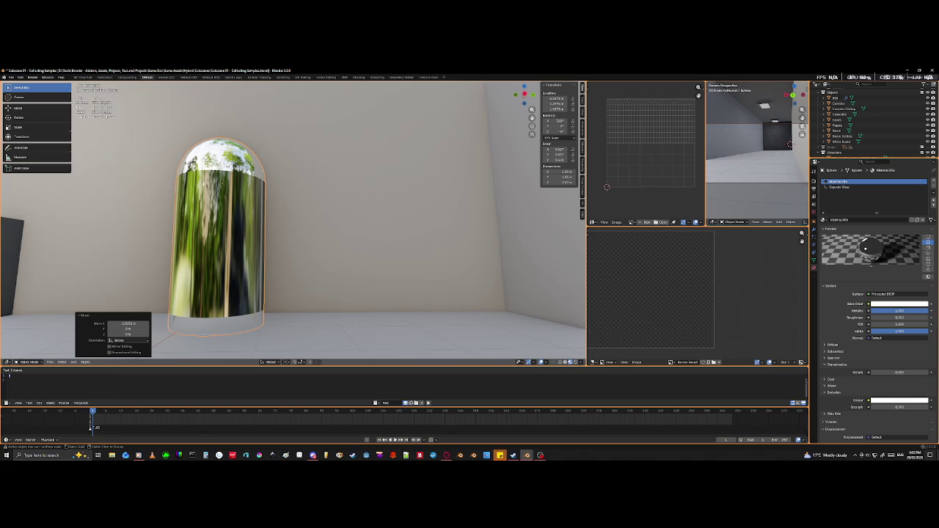
- Duplicate the capsule twice along Y to place second and third pods beside the first
key("shift+d")
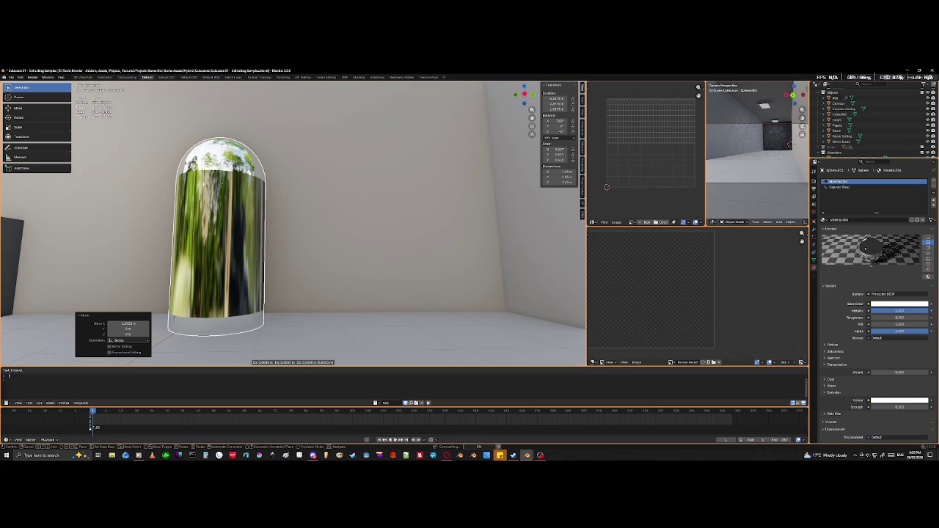
key("x")
key("y")
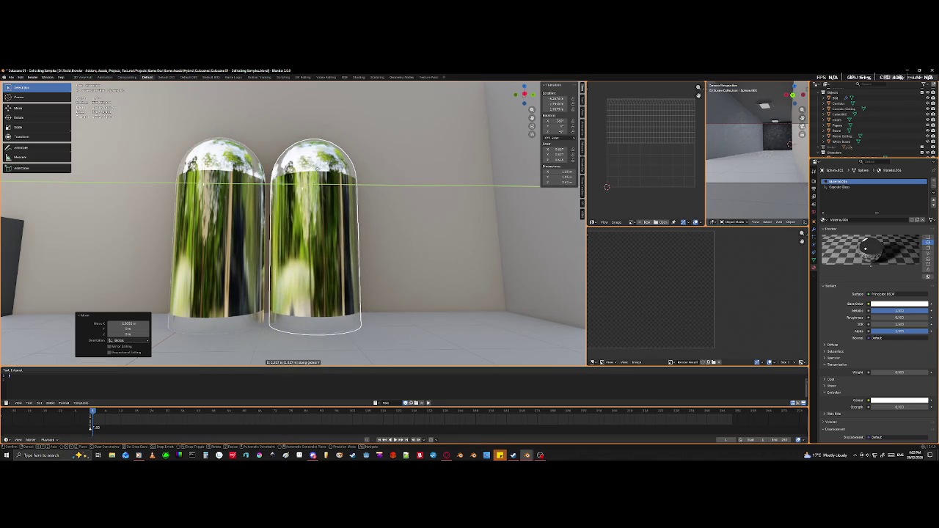
left_click(320, 166)
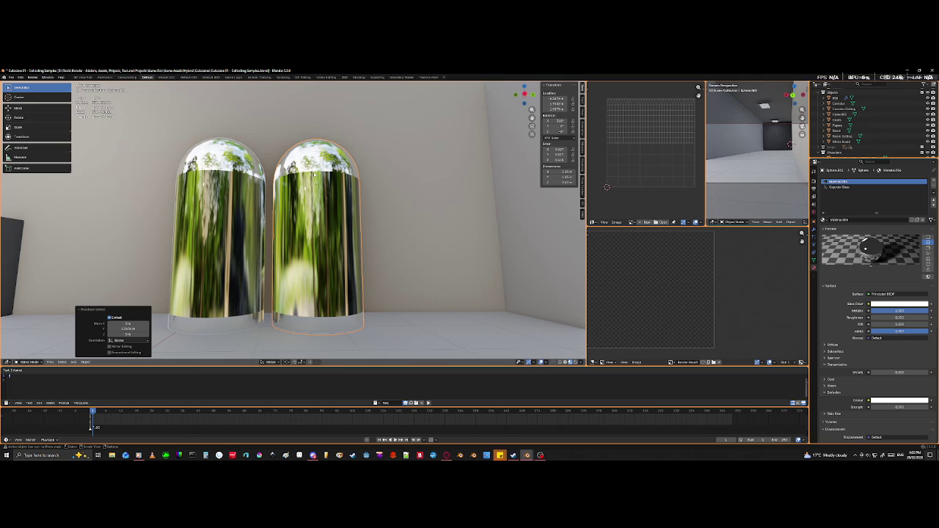
key("alt")
key("g")
key("x")
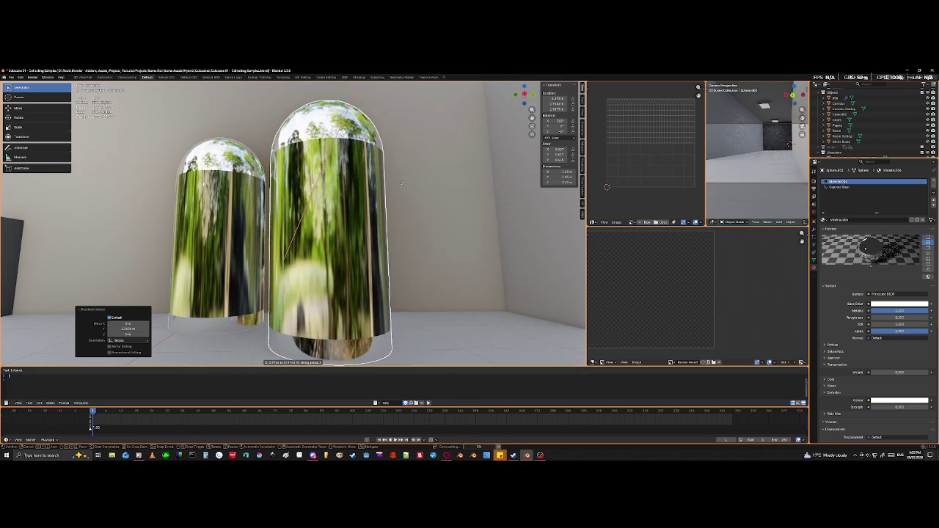
key("y")
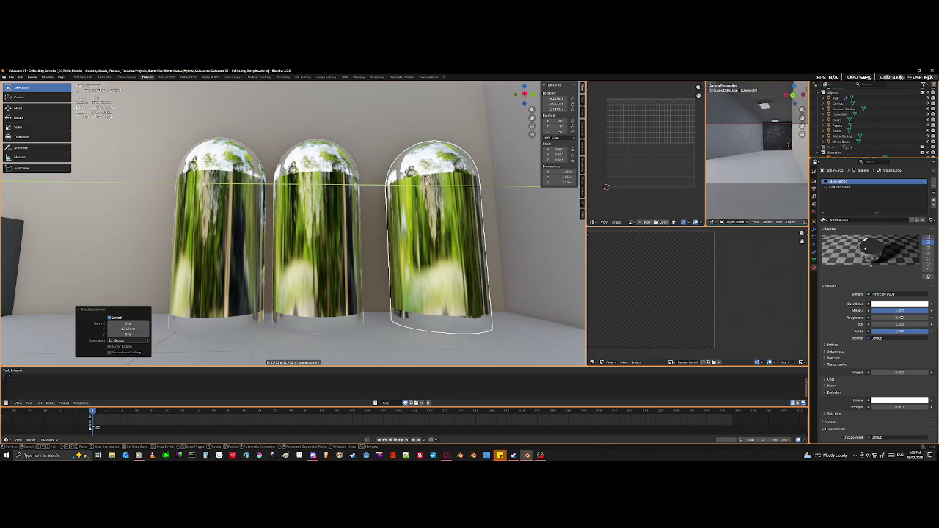
left_click(425, 177)
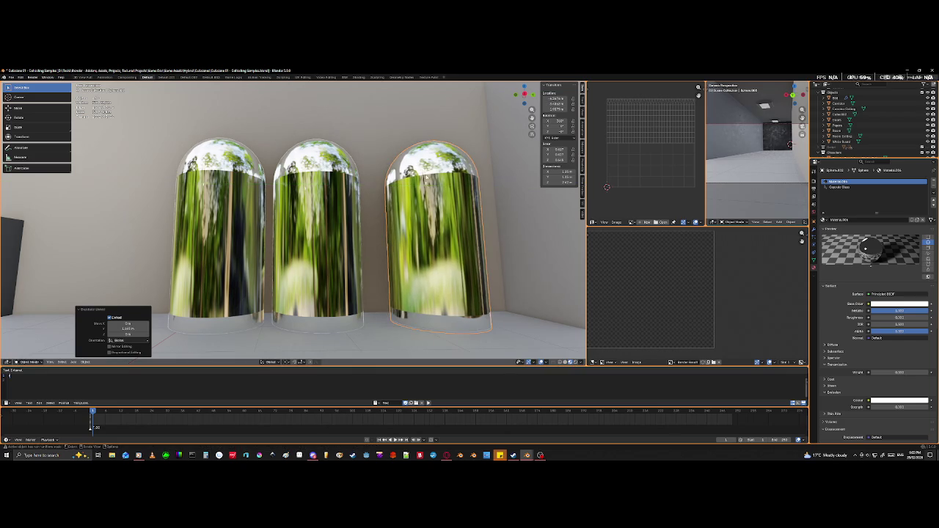
- Slide the middle capsule along Y to adjust its spacing in the row
mouse_move(392, 217)
middle_mouse_down()
mouse_move(378, 267)
mouse_move(272, 289)
mouse_move(242, 225)
middle_mouse_up()
left_click(243, 225)
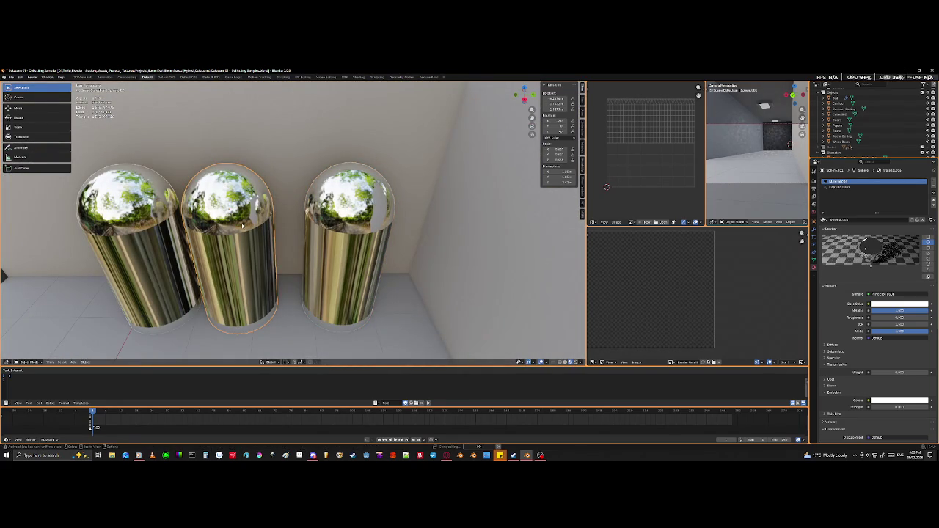
key("g")
key("x")
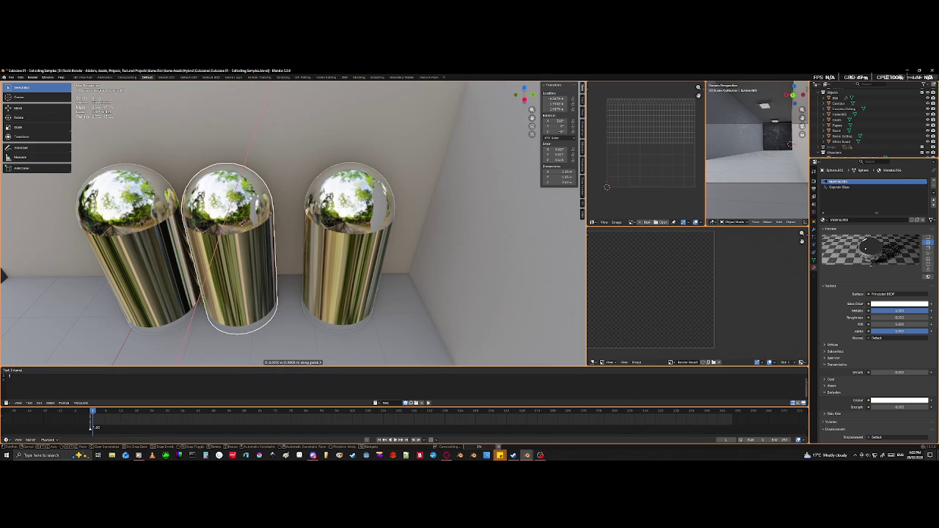
key("y")
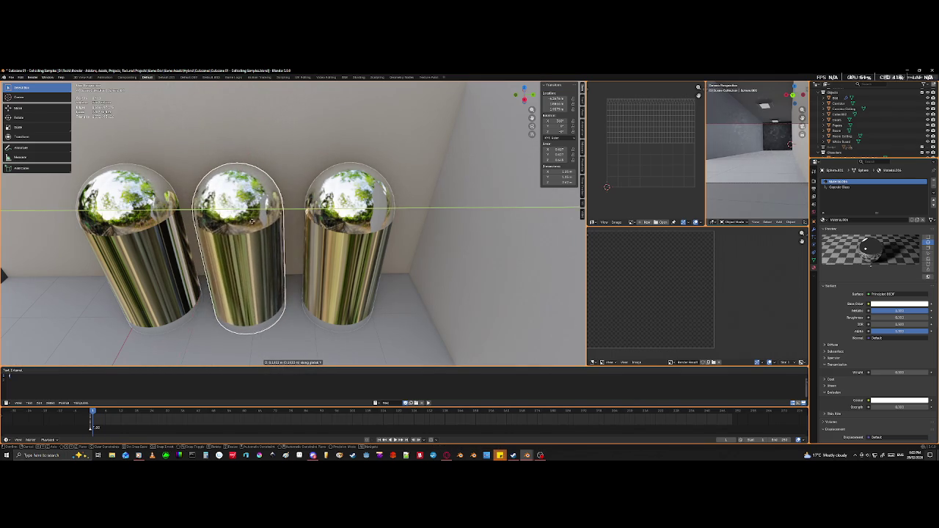
left_click(253, 224)
mouse_move(253, 224)
middle_mouse_down()
mouse_move(227, 229)
mouse_move(346, 232)
middle_mouse_up()
scroll(223, 232, "up", 2)
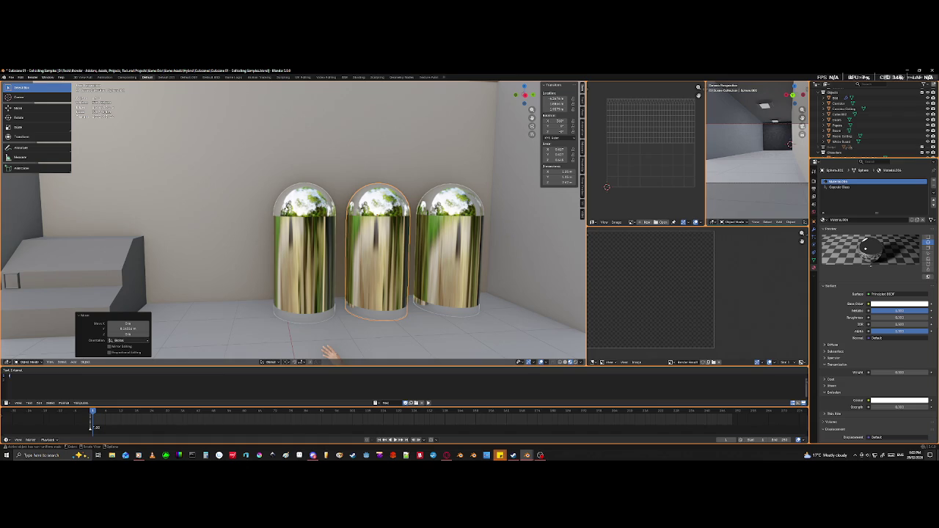
- Add a fourth capsule copy at the left end of the row along Y
left_click(299, 277)
key("g")
key("y")
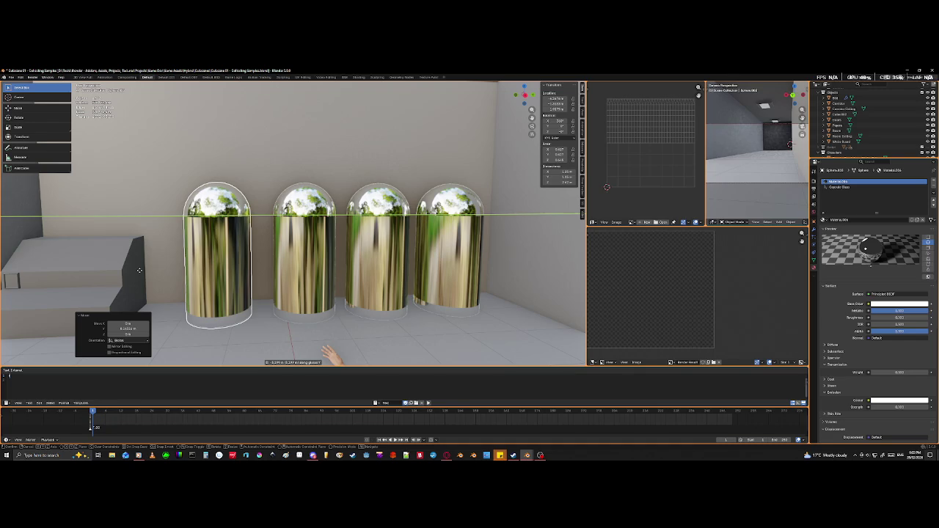
left_click(129, 274)
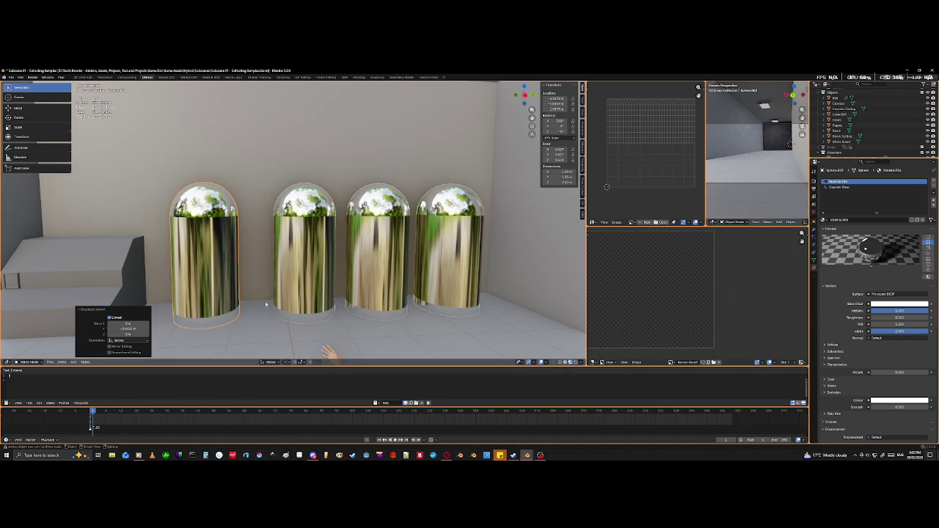
- Slide the second and third capsules along Y so all four pods are evenly spaced
left_click(307, 280)
key("g")
key("x")
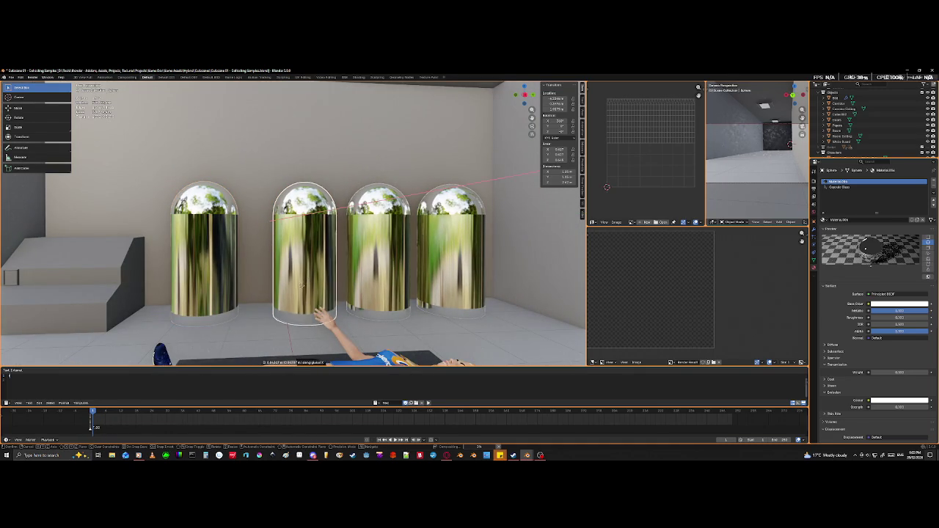
key("y")
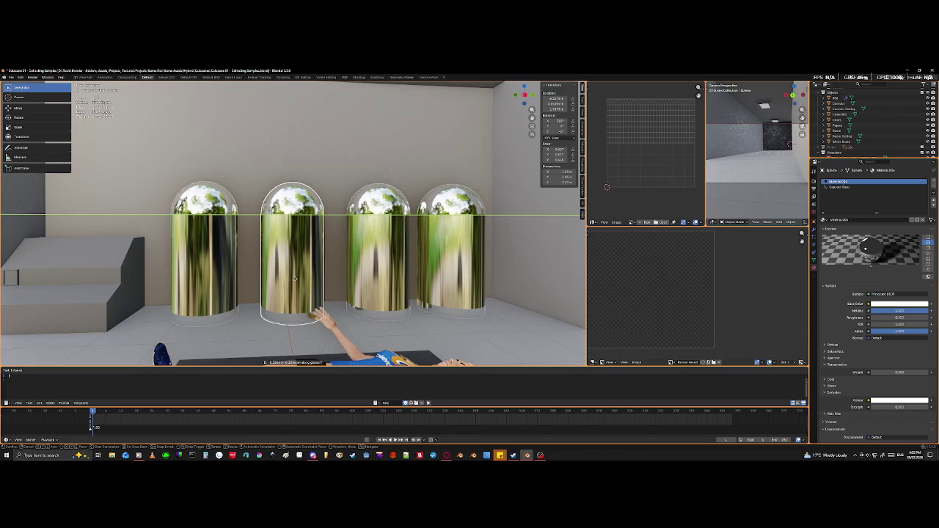
left_click(297, 281)
key("KP_Divide")
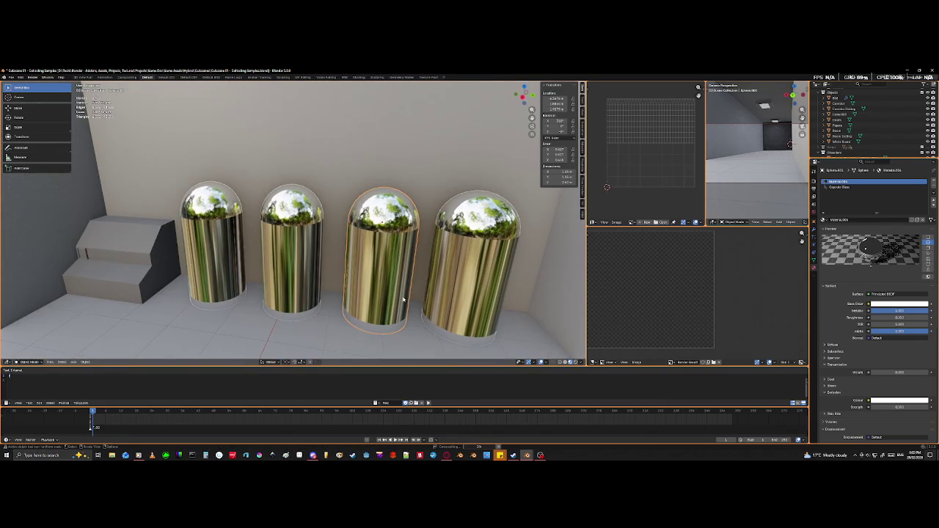
key("g")
key("y")
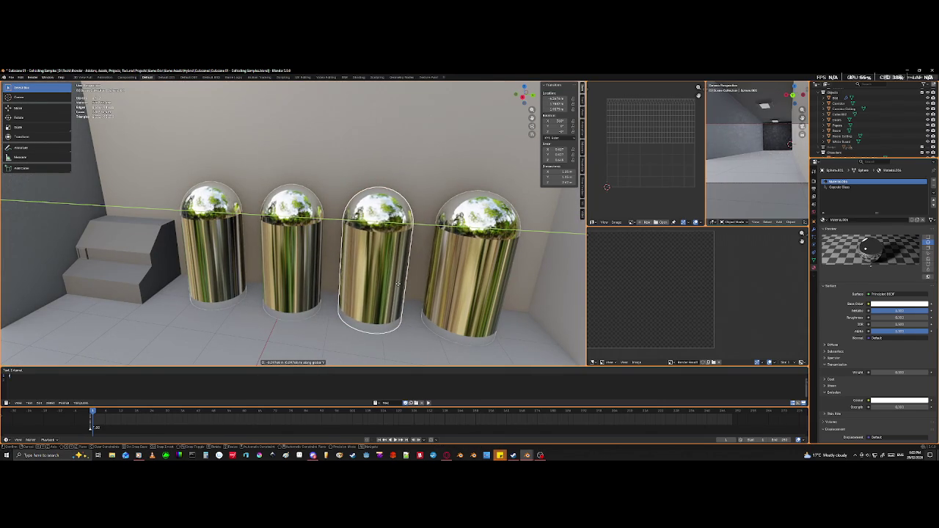
left_click(398, 285)
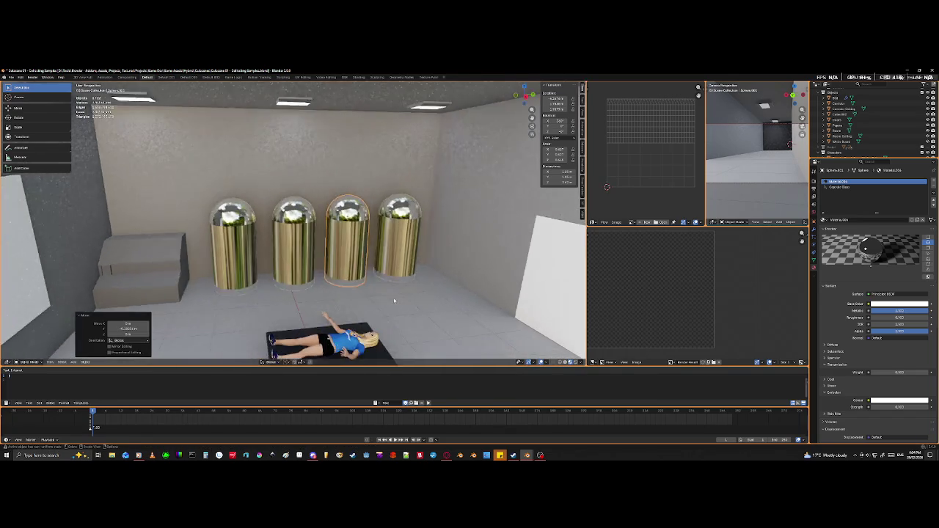
mouse_move(342, 299)
middle_mouse_down()
mouse_move(378, 217)
mouse_move(342, 217)
mouse_move(348, 212)
mouse_move(375, 212)
mouse_move(413, 252)
mouse_move(341, 270)
mouse_move(252, 212)
middle_mouse_up()
- Select the first capsule in Edit Mode and delete its base faces
key("KP_Decimal")
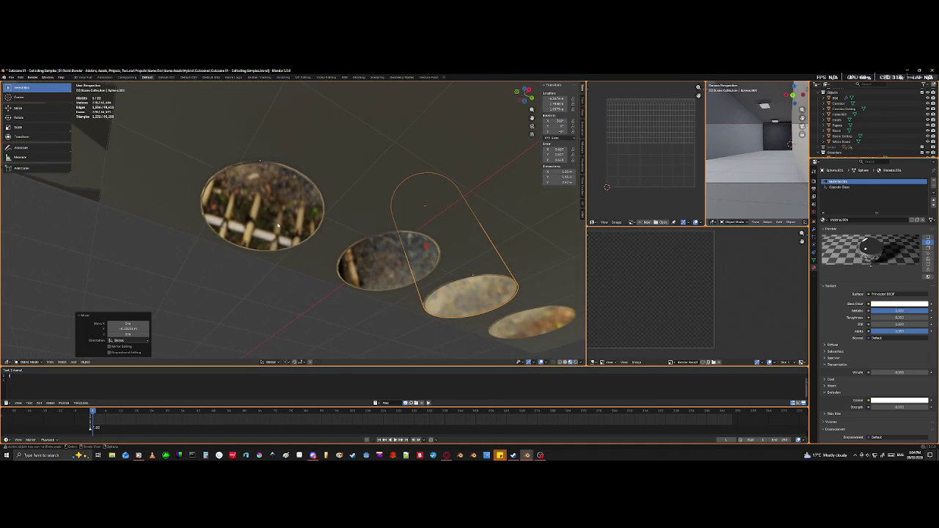
left_click(279, 225)
key("Tab")
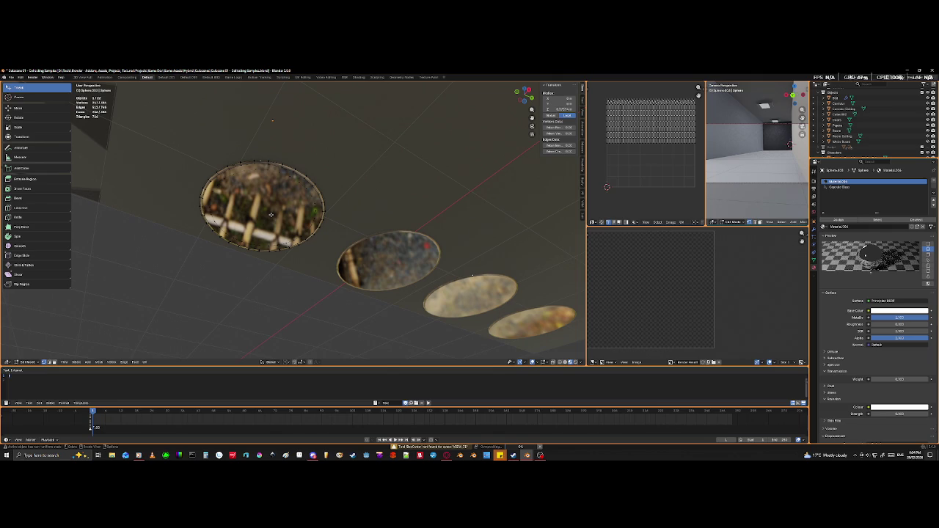
key("x")
left_click(262, 234)
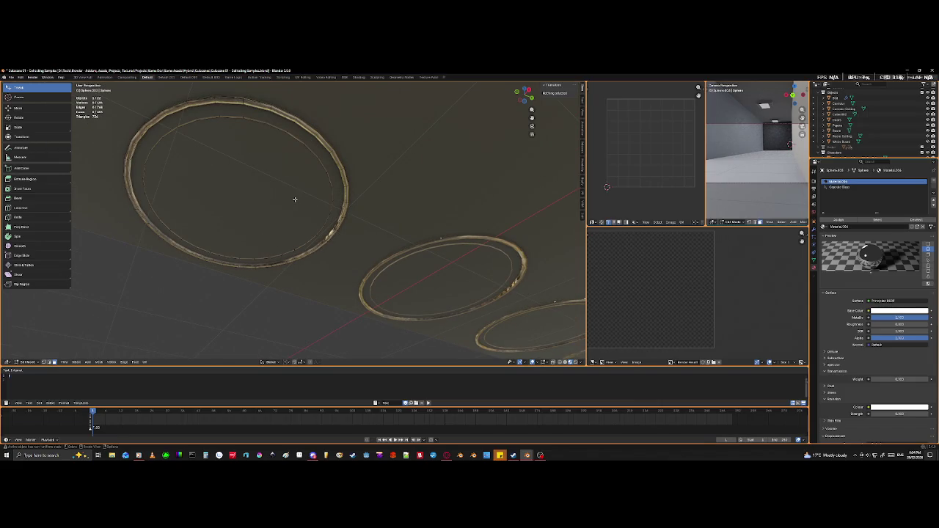
- Orbit and zoom in closely around the capsule's base rim, then return to Object Mode
mouse_move(266, 168)
middle_mouse_down()
mouse_move(242, 171)
mouse_move(260, 184)
mouse_move(216, 265)
mouse_move(288, 374)
mouse_move(300, 217)
middle_mouse_up()
mouse_move(308, 137)
middle_mouse_down()
mouse_move(293, 239)
mouse_move(306, 294)
middle_mouse_up()
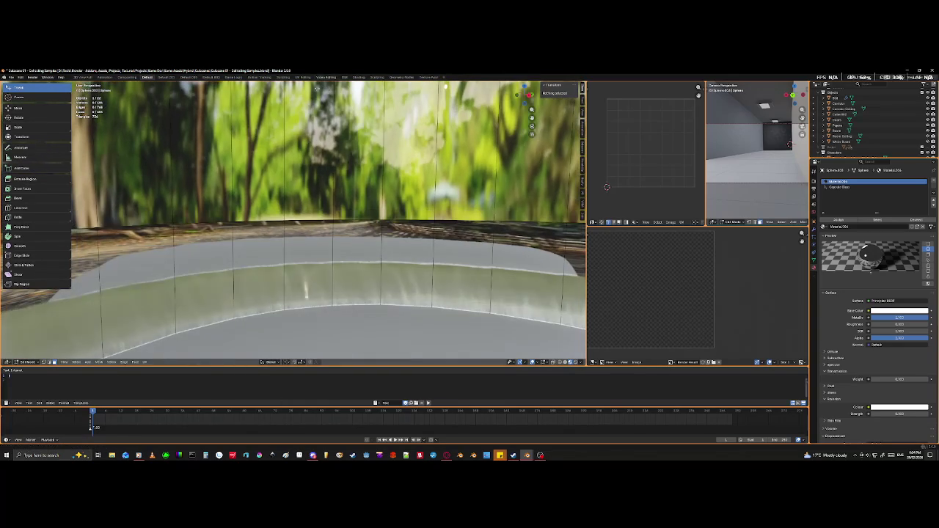
mouse_move(312, 169)
middle_mouse_down()
mouse_move(313, 241)
mouse_move(262, 232)
mouse_move(220, 194)
mouse_move(323, 238)
middle_mouse_up()
mouse_move(260, 254)
middle_mouse_down()
mouse_move(252, 247)
mouse_move(325, 203)
middle_mouse_up()
scroll(325, 203, "down", 3)
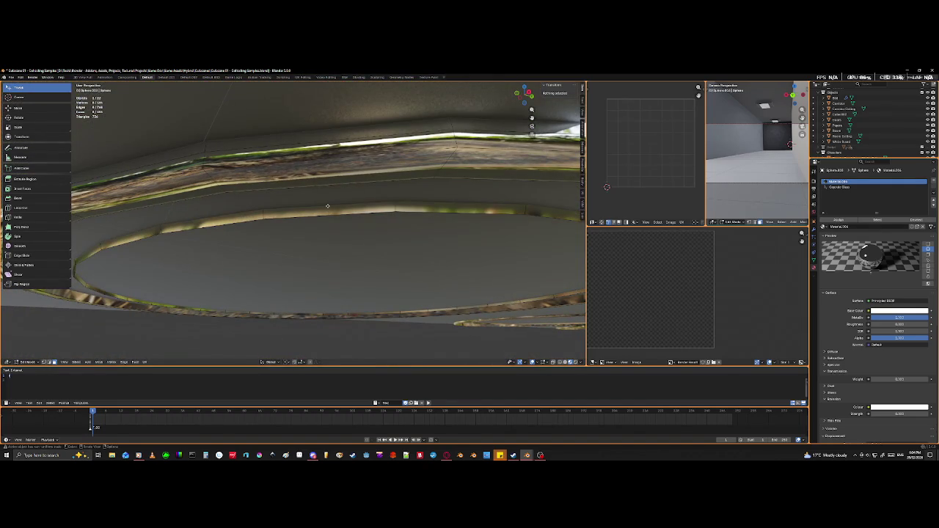
scroll(327, 207, "down", 3)
mouse_move(323, 205)
middle_mouse_down()
mouse_move(309, 200)
mouse_move(301, 208)
middle_mouse_up()
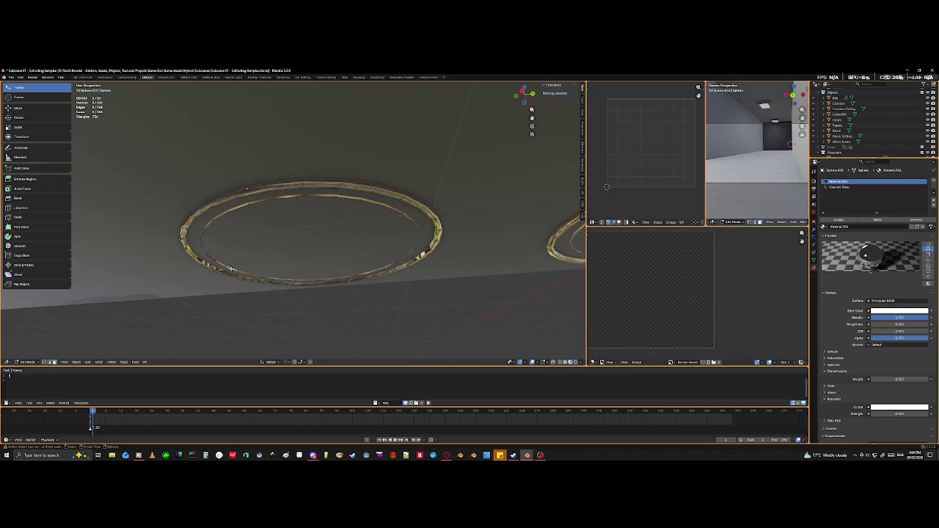
middle_click_drag(232, 268, 236, 258)
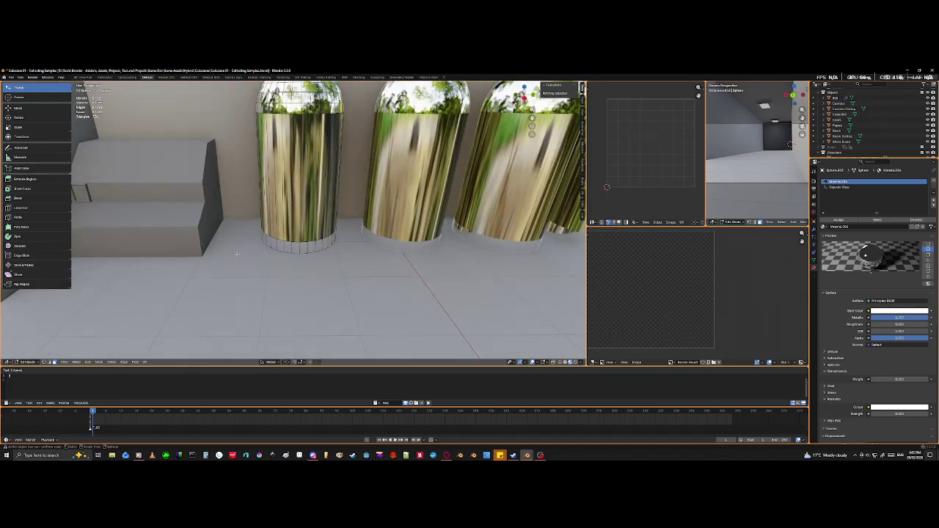
key("Tab")
- Isolate the chrome capsule in Local View, look up into its open bottom, and enter Edit Mode
key("KP_Divide")
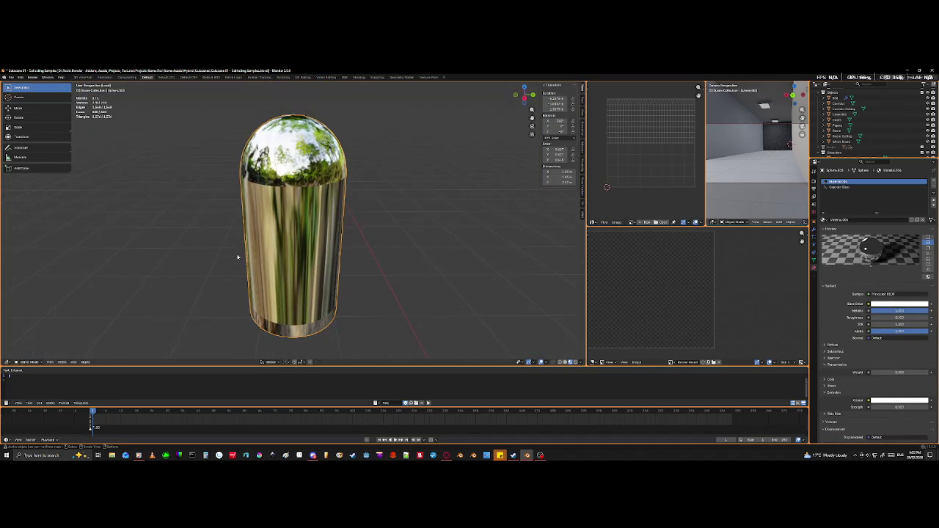
mouse_move(333, 362)
middle_mouse_down()
mouse_move(334, 294)
mouse_move(336, 355)
middle_mouse_up()
scroll(335, 294, "up", 5)
scroll(334, 294, "down", 5)
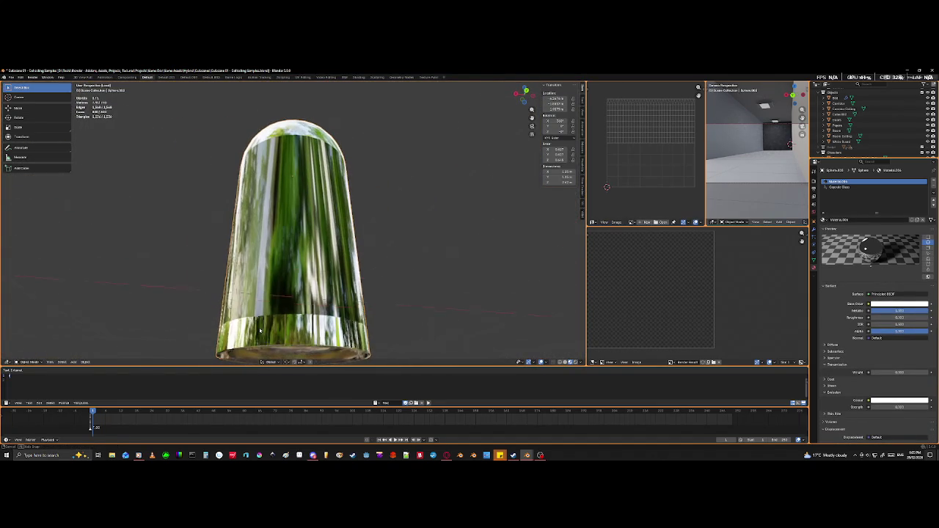
mouse_move(282, 323)
middle_mouse_down()
mouse_move(282, 272)
mouse_move(446, 208)
mouse_move(498, 258)
mouse_move(505, 228)
mouse_move(440, 278)
middle_mouse_up()
scroll(282, 271, "up", 4)
key("Tab")
scroll(294, 270, "down", 4)
scroll(498, 258, "up", 4)
scroll(502, 242, "up", 4)
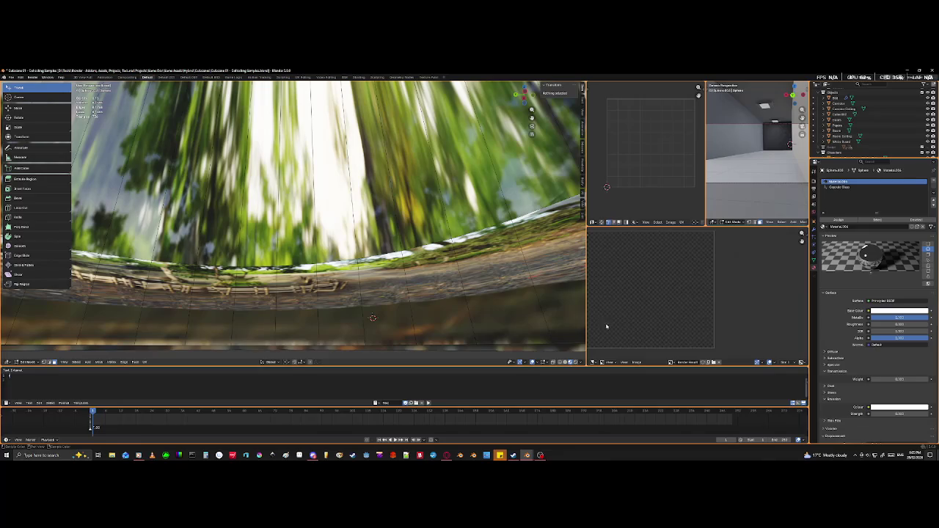
- Switch the viewport to Solid shading and view the capsule cylinder from outside
left_click(564, 362)
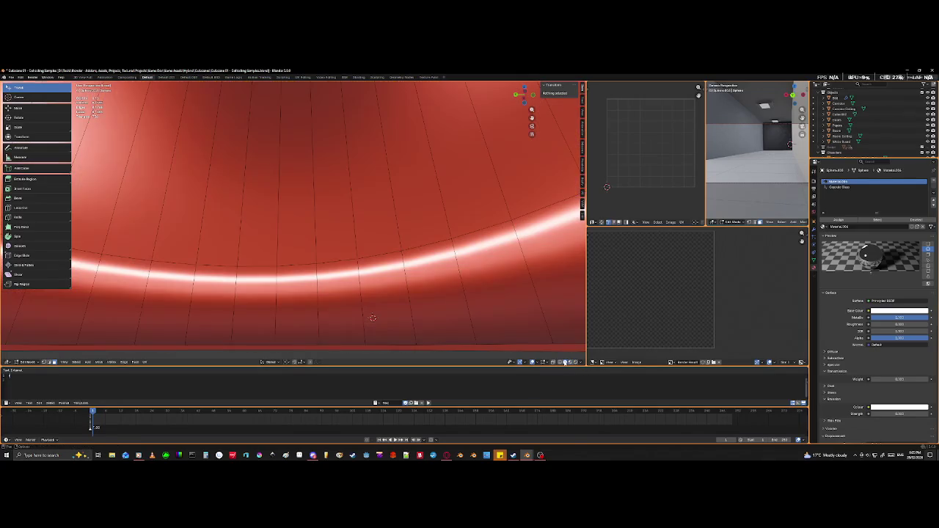
scroll(352, 221, "down", 3)
mouse_move(352, 221)
middle_mouse_down()
mouse_move(345, 213)
mouse_move(351, 221)
mouse_move(256, 227)
mouse_move(227, 204)
mouse_move(226, 240)
mouse_move(188, 256)
mouse_move(201, 251)
mouse_move(216, 262)
middle_mouse_up()
scroll(227, 213, "up", 5)
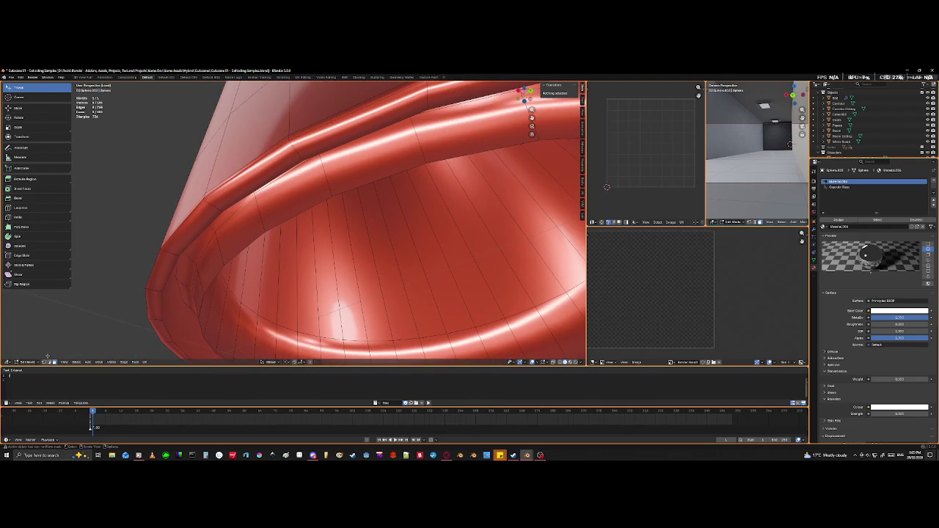
- Select the rim edge loop, clear it, then select the inner rim edge loop instead
left_click(215, 275, "alt")
mouse_move(216, 275)
middle_mouse_down()
mouse_move(354, 289)
mouse_move(331, 271)
middle_mouse_up()
scroll(360, 291, "up", 5)
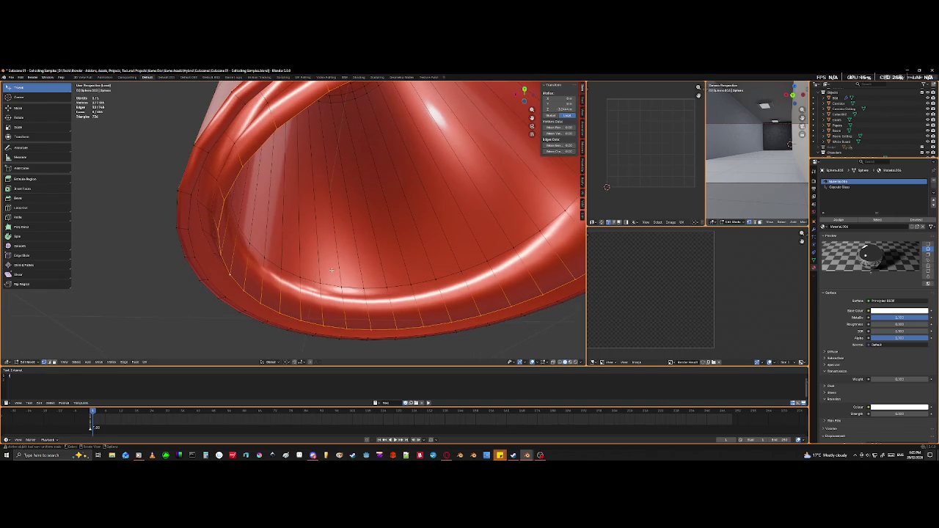
scroll(331, 271, "down", 4)
left_click(539, 258)
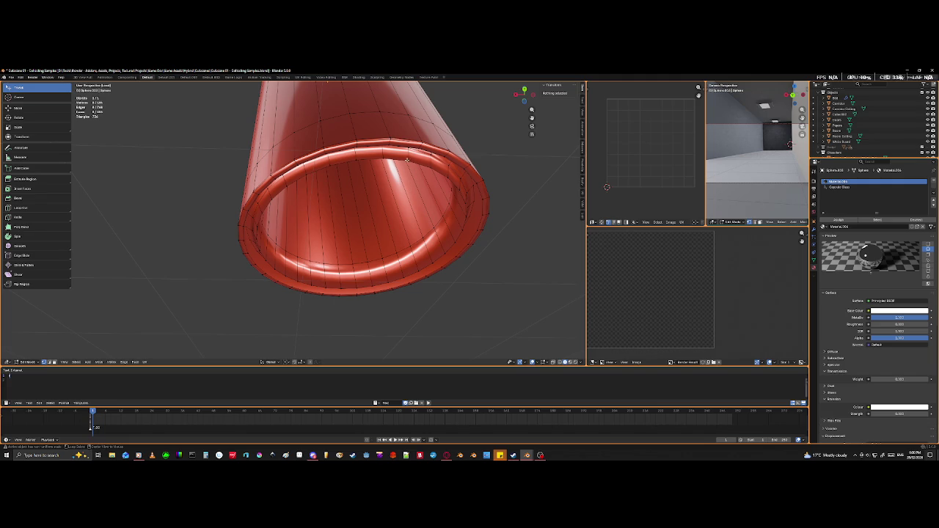
left_click(397, 159, "alt")
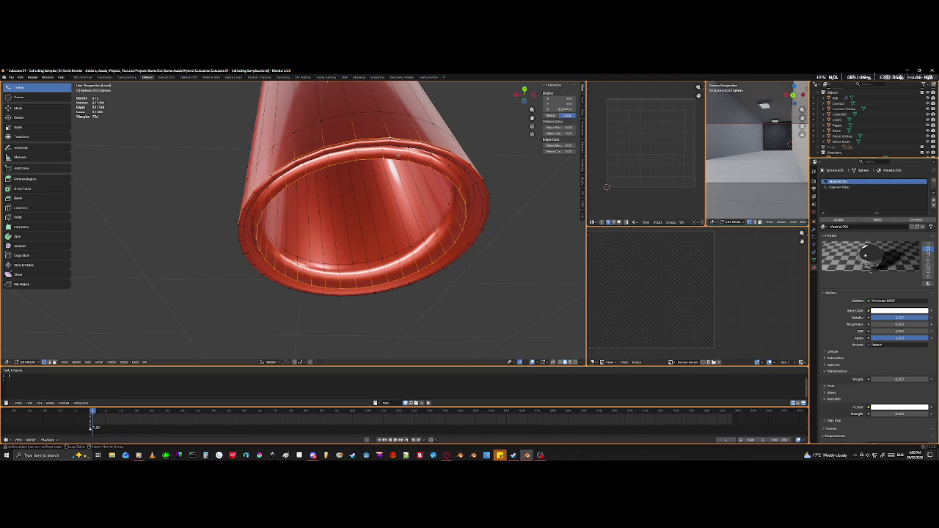
mouse_move(380, 190)
middle_mouse_down()
mouse_move(325, 238)
mouse_move(283, 251)
middle_mouse_up()
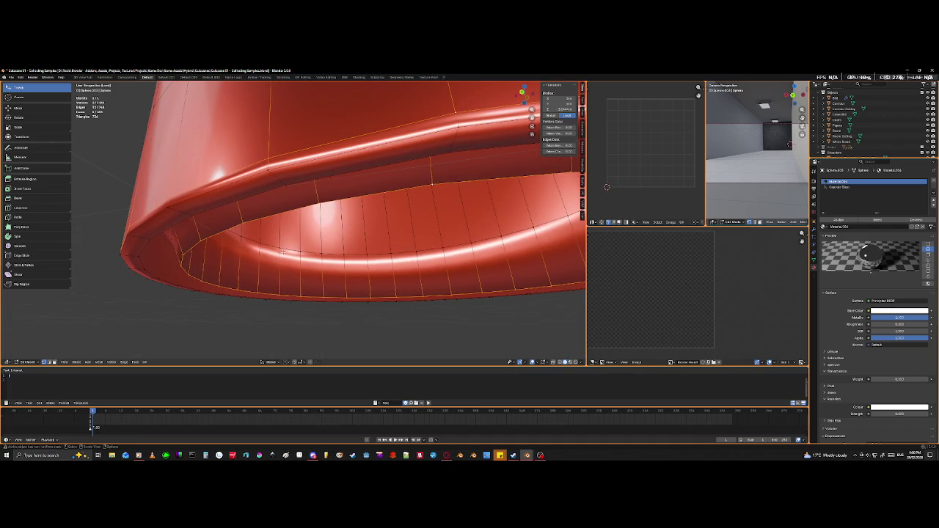
- Select the whole capsule mesh, merge vertices by distance, and recalculate normals
key("ctrl+l")
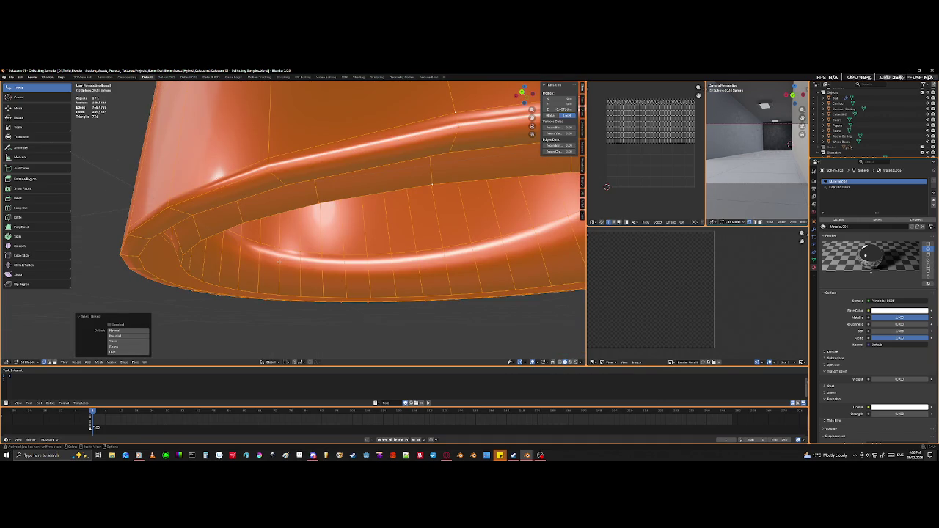
key("m")
left_click(278, 265)
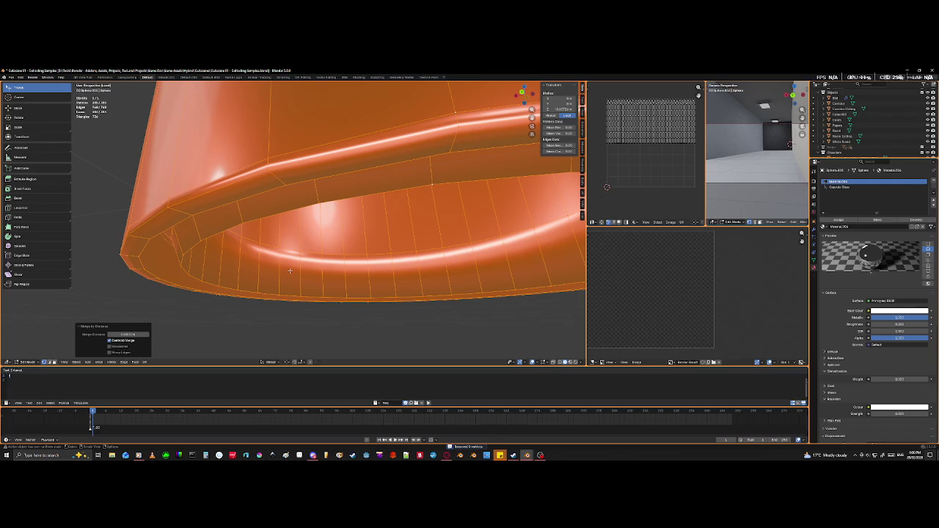
key("shift+n")
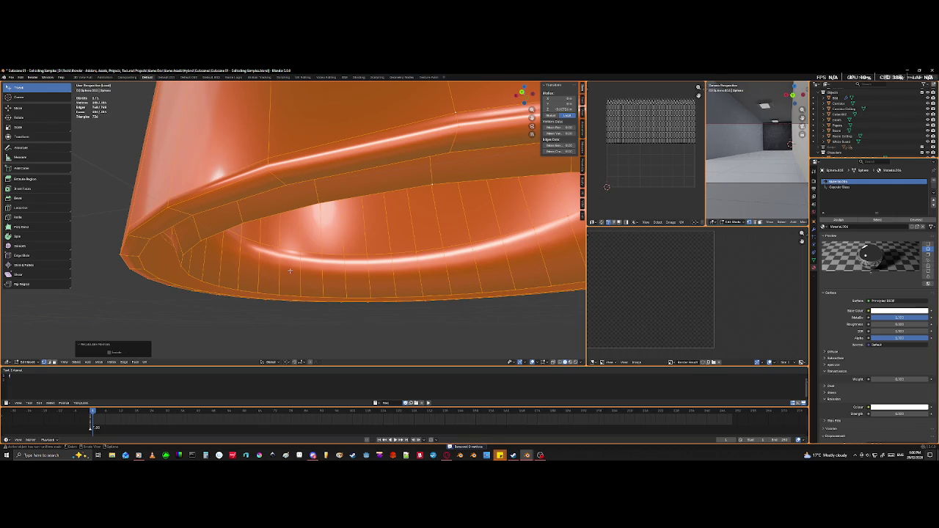
scroll(299, 250, "down", 5)
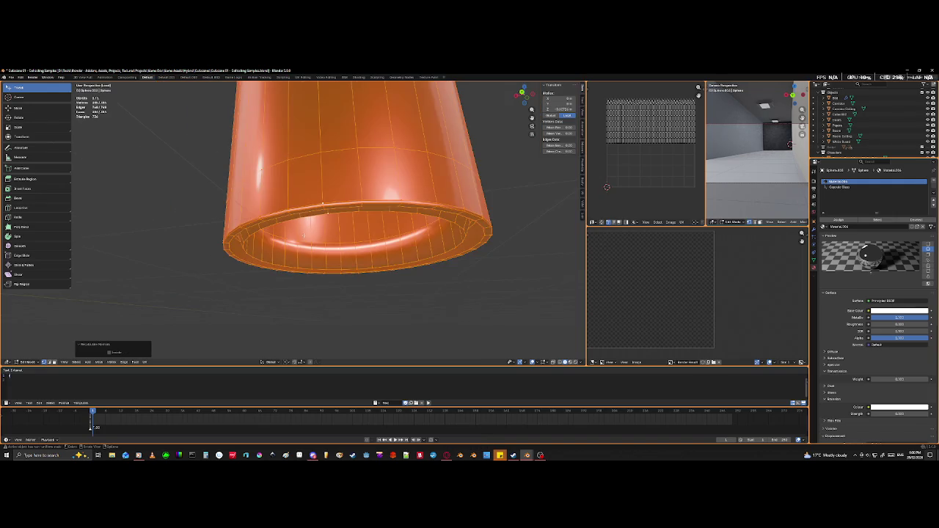
mouse_move(357, 298)
middle_mouse_down()
mouse_move(285, 235)
mouse_move(250, 272)
mouse_move(433, 272)
mouse_move(392, 272)
mouse_move(393, 258)
middle_mouse_up()
scroll(251, 272, "up", 5)
scroll(392, 257, "up", 5)
scroll(393, 259, "down", 5)
scroll(396, 257, "up", 2)
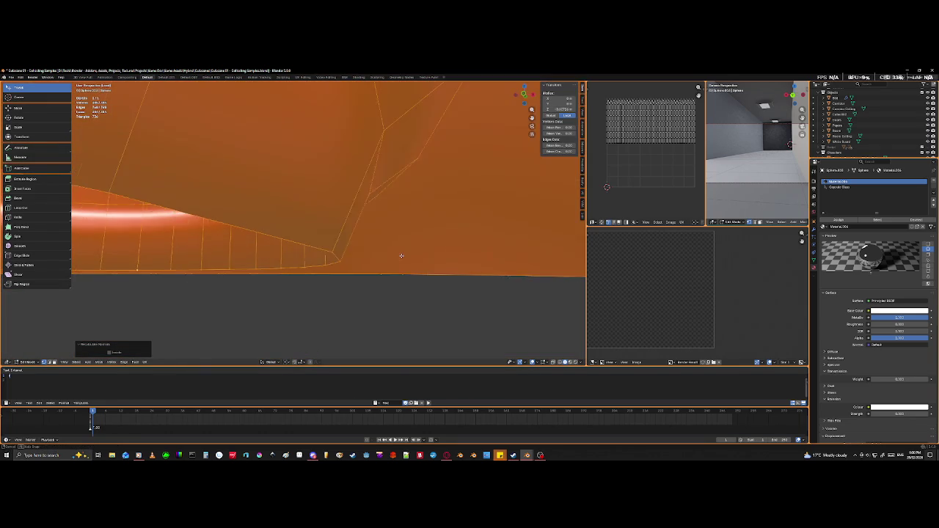
scroll(397, 259, "up", 3)
scroll(397, 258, "down", 3)
scroll(398, 261, "down", 2)
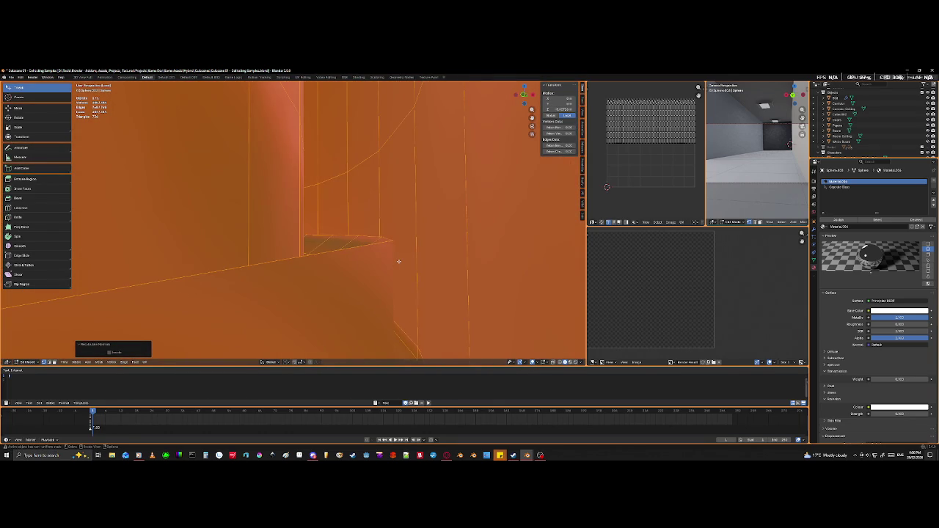
- Select only the bottom rim edge loop and begin scaling it inward
middle_click_drag(398, 261, 337, 262)
scroll(337, 262, "up", 2)
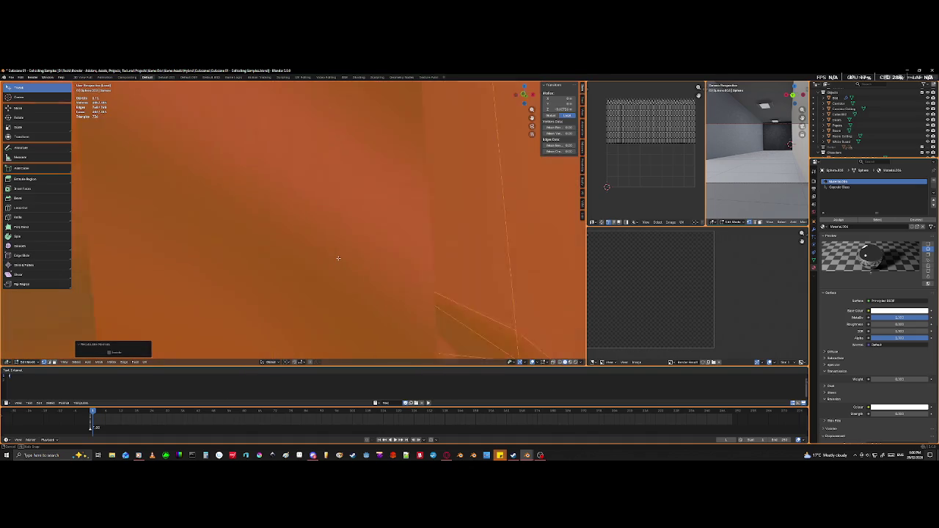
scroll(337, 257, "down", 3)
scroll(338, 253, "down", 2)
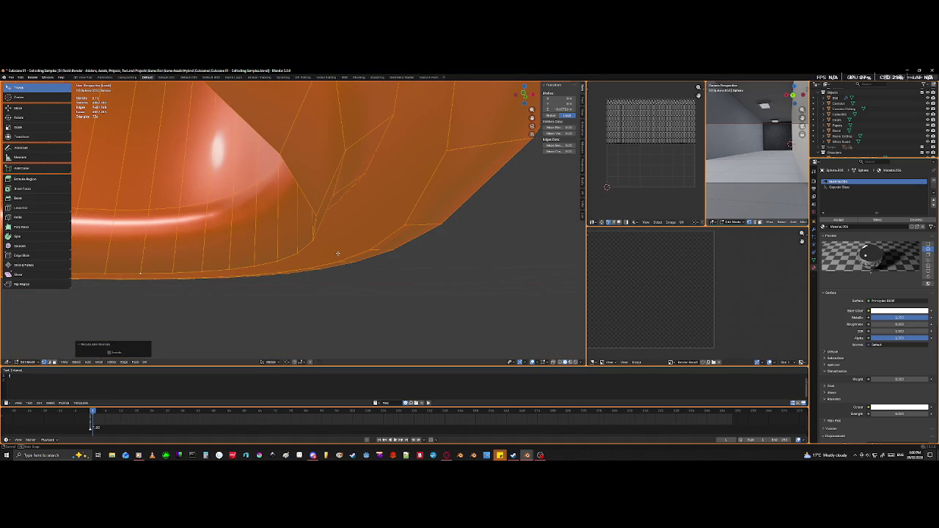
middle_click_drag(337, 253, 341, 245)
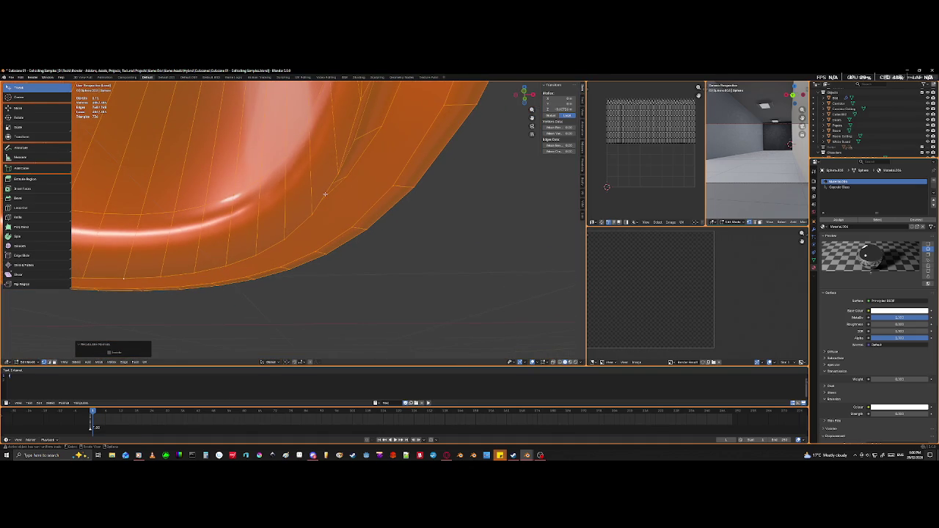
left_click(325, 194, "alt")
scroll(325, 194, "down", 1)
middle_click_drag(325, 193, 420, 263)
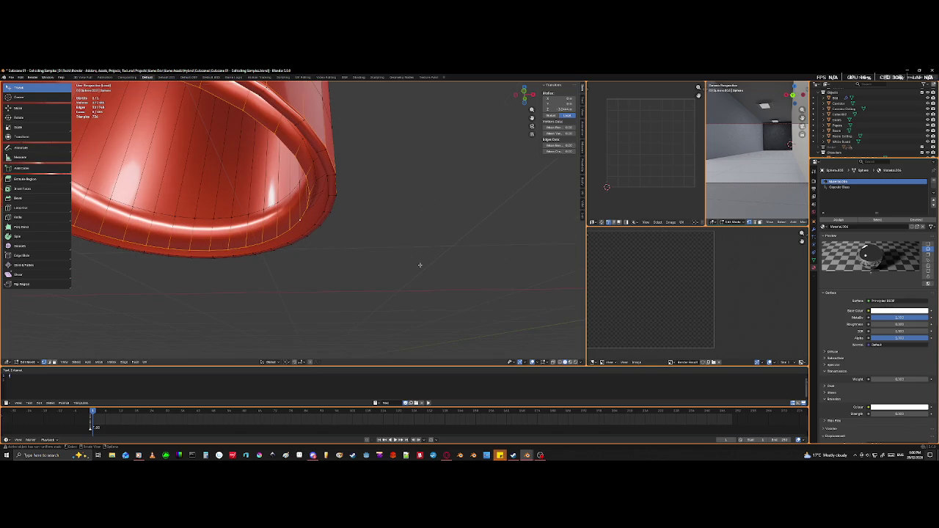
key("s")
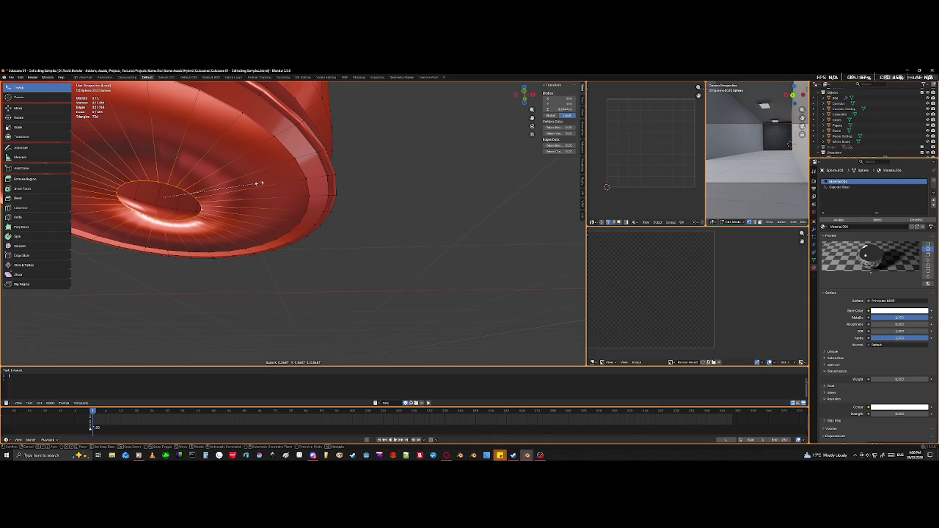
- Confirm the smaller rim loop size and inspect the capsule base from below
left_click(260, 183)
mouse_move(262, 178)
middle_mouse_down()
mouse_move(269, 203)
mouse_move(281, 203)
mouse_move(272, 201)
mouse_move(278, 176)
middle_mouse_up()
scroll(272, 199, "up", 2)
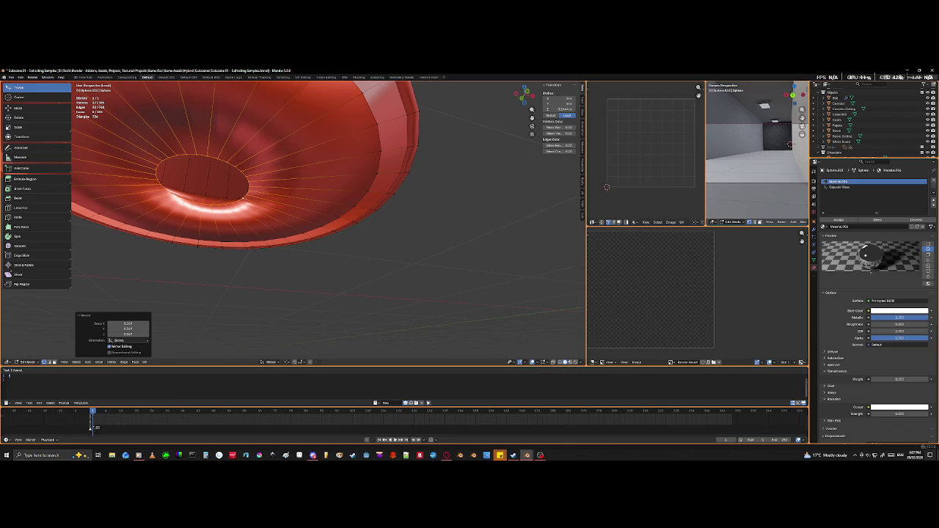
scroll(315, 183, "down", 5)
mouse_move(315, 182)
middle_mouse_down()
mouse_move(262, 222)
mouse_move(272, 252)
mouse_move(236, 264)
middle_mouse_up()
scroll(272, 251, "up", 3)
scroll(236, 264, "up", 2)
scroll(264, 256, "up", 2)
scroll(289, 252, "up", 2)
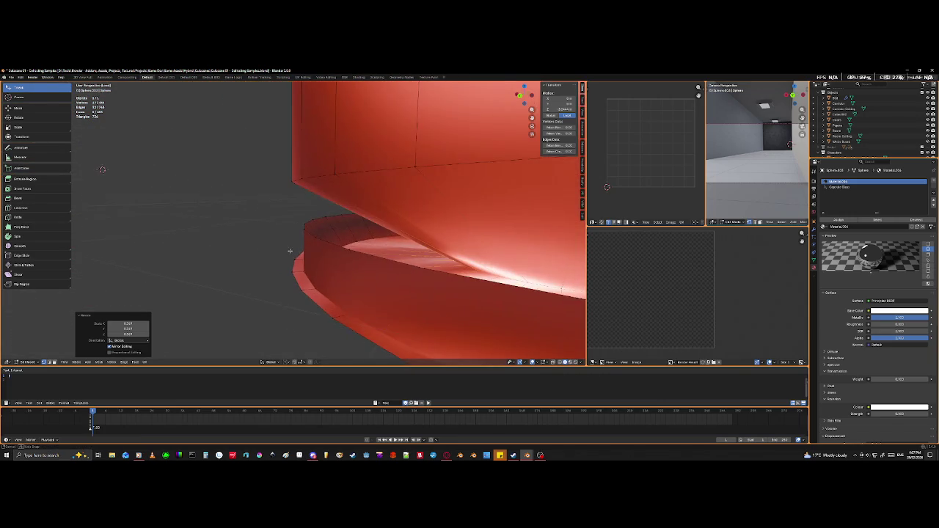
scroll(297, 243, "up", 2)
middle_click_drag(296, 243, 308, 248)
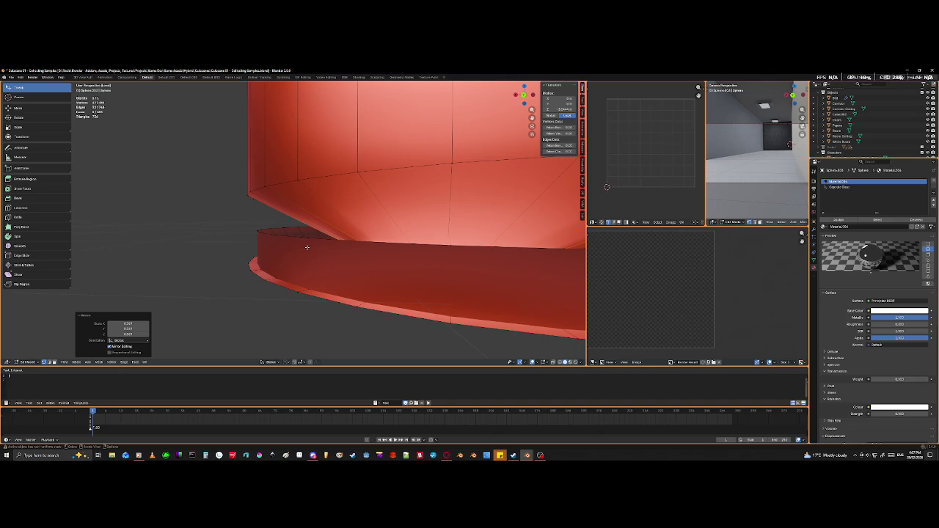
- Undo the rim scaling and deselect the bottom rim loop
key("ctrl+z")
mouse_move(349, 291)
middle_mouse_down()
mouse_move(342, 272)
mouse_move(300, 291)
mouse_move(259, 240)
mouse_move(284, 264)
mouse_move(280, 229)
middle_mouse_up()
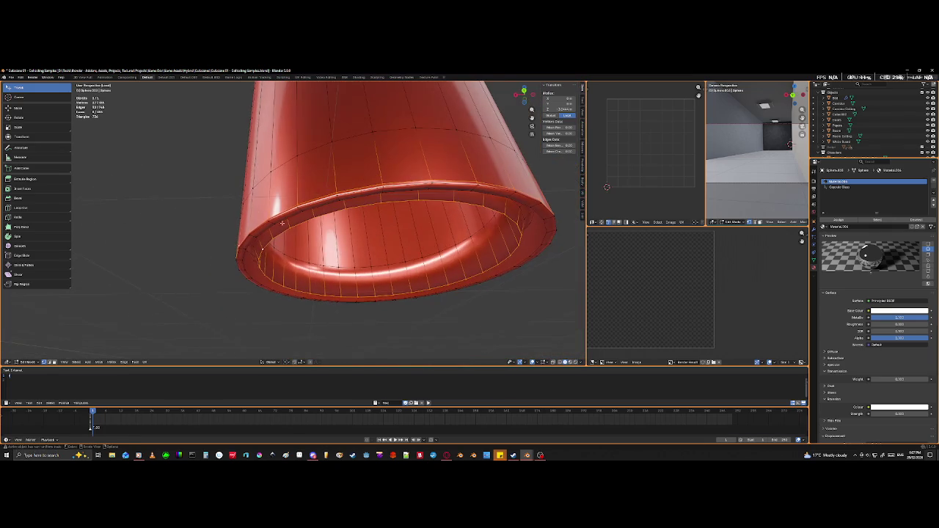
mouse_move(396, 218)
middle_mouse_down()
mouse_move(406, 224)
mouse_move(359, 272)
middle_mouse_up()
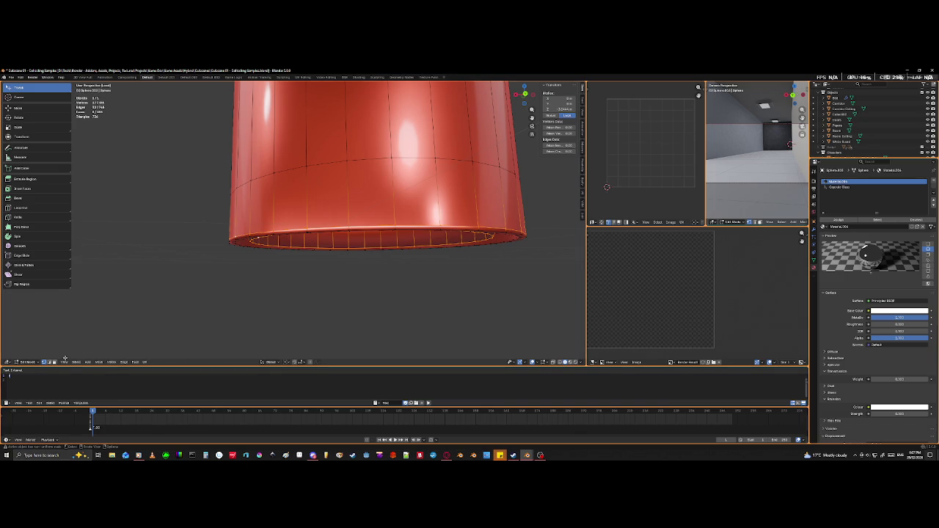
key("alt+a")
mouse_move(272, 323)
middle_mouse_down()
mouse_move(197, 284)
mouse_move(178, 287)
mouse_move(285, 258)
middle_mouse_up()
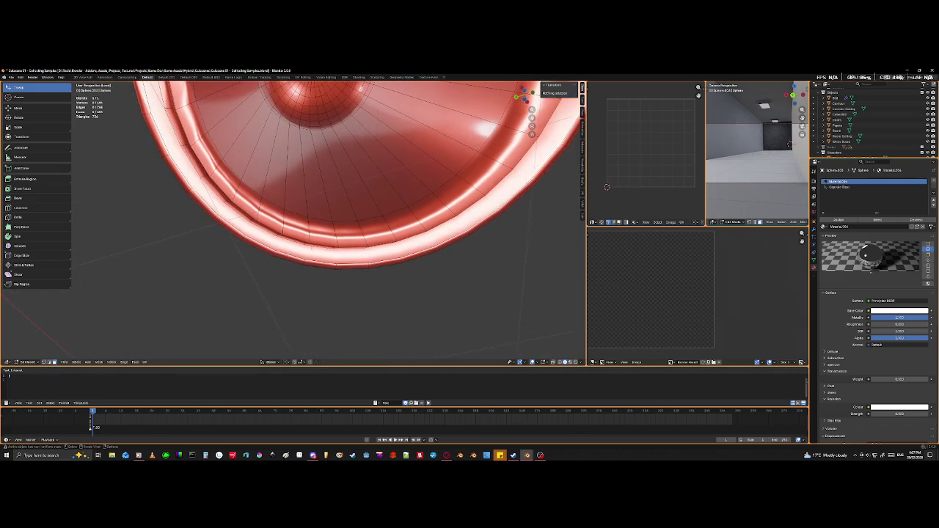
- Select the inner bottom disc and the inner rim band faces
left_click(303, 215, "alt")
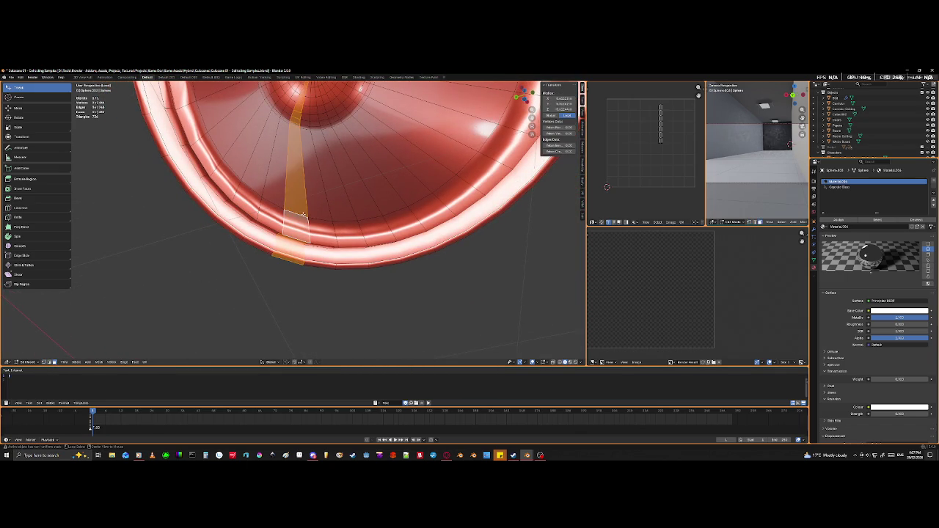
left_click(311, 215, "alt+shift")
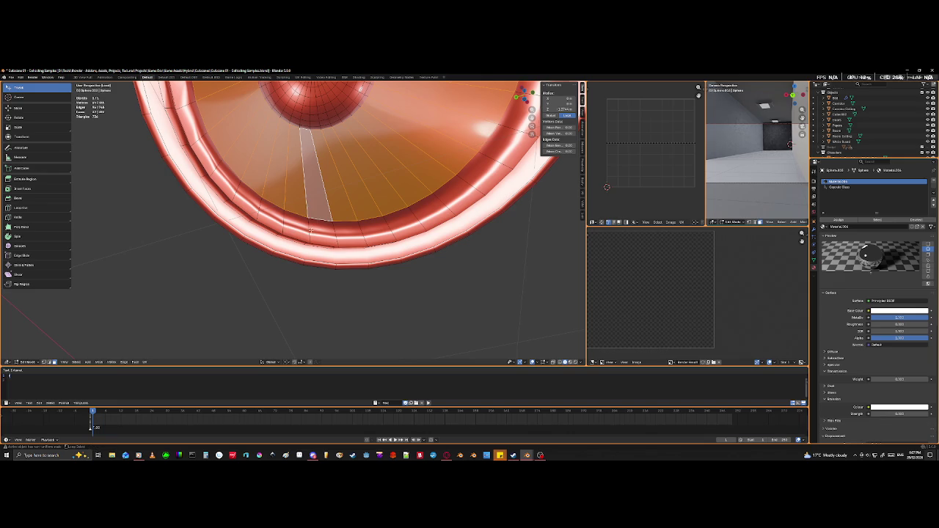
left_click(321, 231, "alt+shift")
scroll(321, 274, "up", 3)
scroll(321, 274, "up", 4)
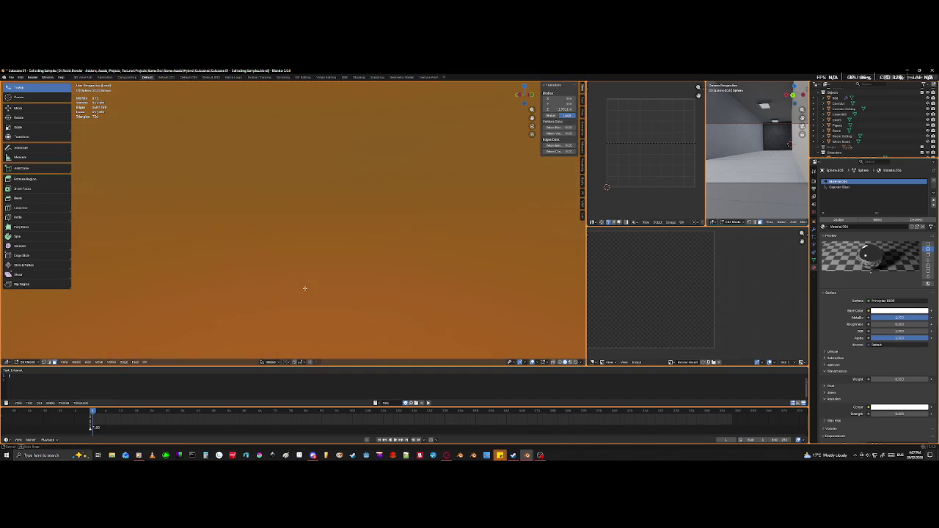
scroll(321, 274, "down", 4)
scroll(321, 274, "up", 2)
scroll(321, 275, "down", 1)
scroll(340, 287, "up", 3)
scroll(341, 286, "down", 2)
scroll(344, 286, "down", 1)
mouse_move(344, 286)
middle_mouse_down()
mouse_move(334, 172)
mouse_move(400, 70)
middle_mouse_up()
scroll(334, 172, "down", 2)
scroll(334, 172, "down", 2)
scroll(333, 171, "up", 2)
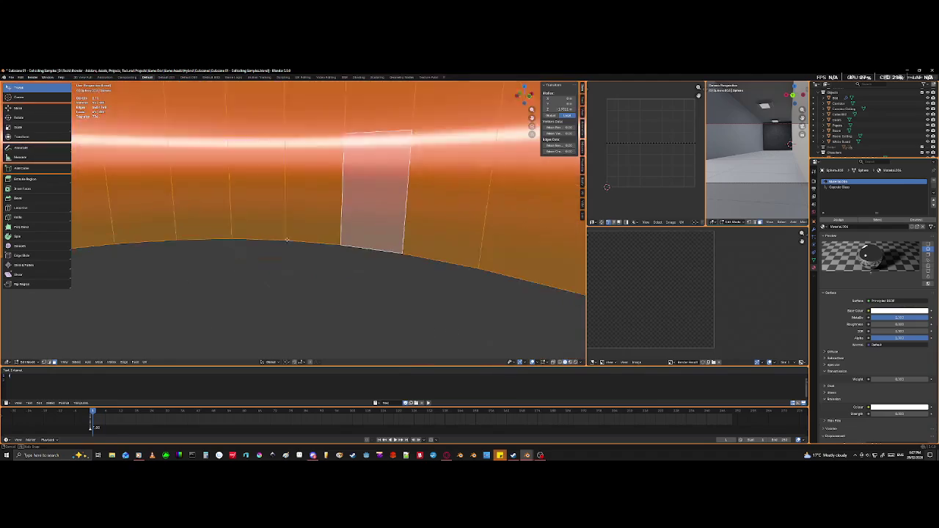
- Add a face of the inner cone to the face selection
middle_click_drag(412, 194, 427, 201)
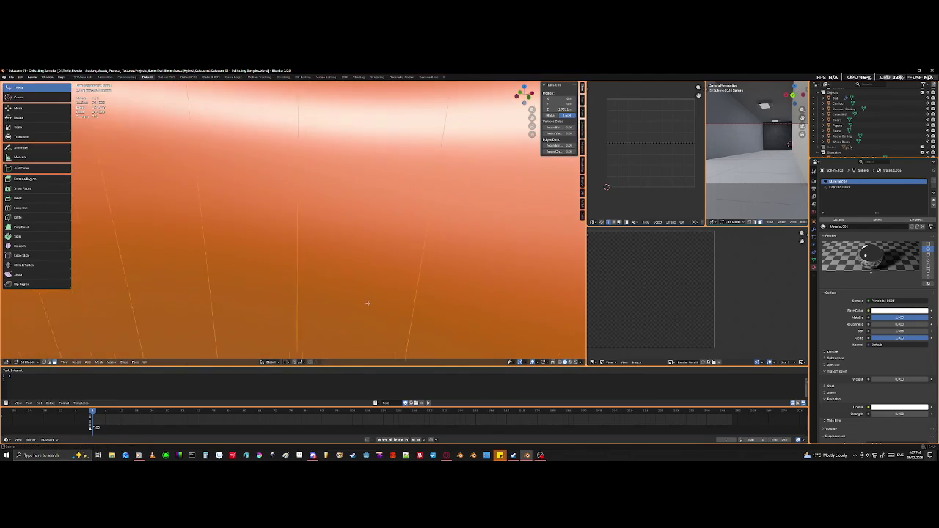
scroll(427, 201, "down", 3)
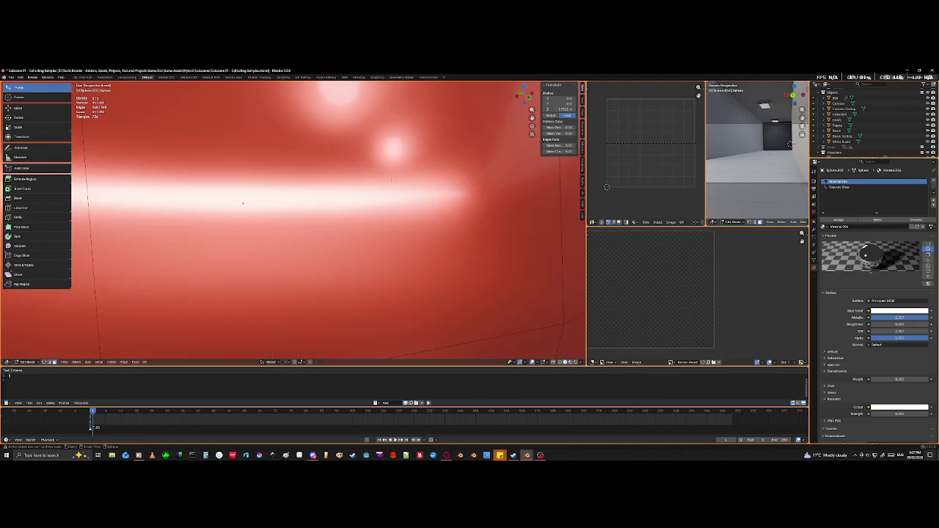
scroll(397, 176, "down", 3)
scroll(381, 164, "down", 3)
scroll(382, 151, "down", 2)
mouse_move(381, 150)
middle_mouse_down()
mouse_move(310, 233)
mouse_move(339, 331)
mouse_move(319, 287)
mouse_move(306, 212)
mouse_move(341, 278)
mouse_move(331, 250)
middle_mouse_up()
scroll(339, 188, "up", 2)
scroll(338, 189, "up", 3)
scroll(336, 191, "down", 5)
scroll(315, 235, "up", 3)
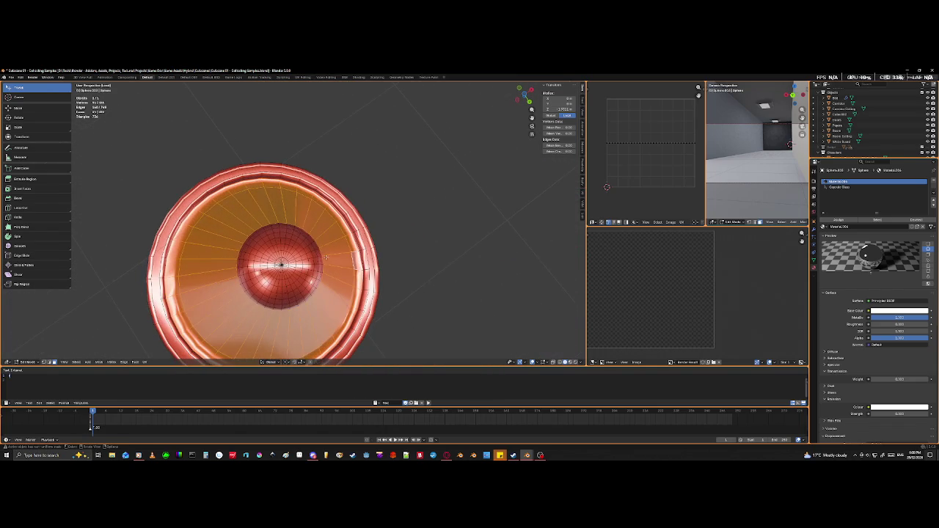
left_click(332, 251, "shift")
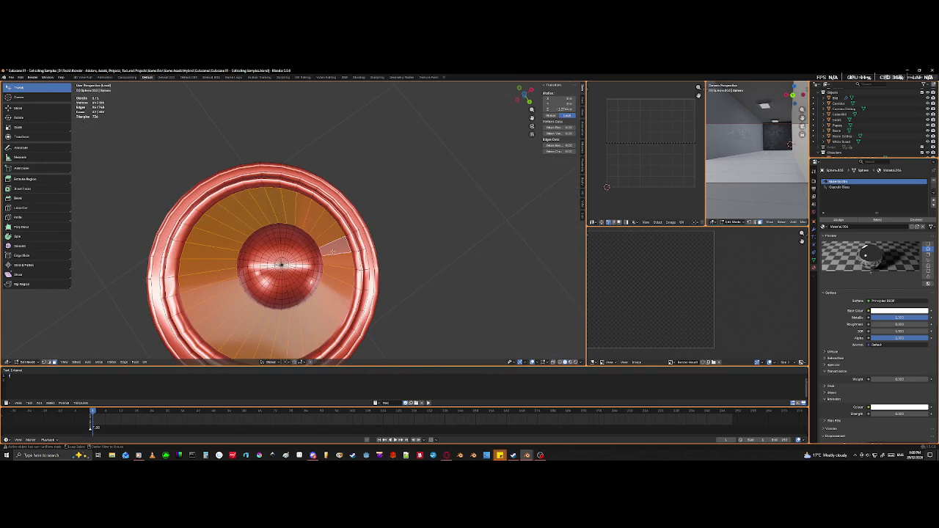
middle_click_drag(332, 251, 331, 303)
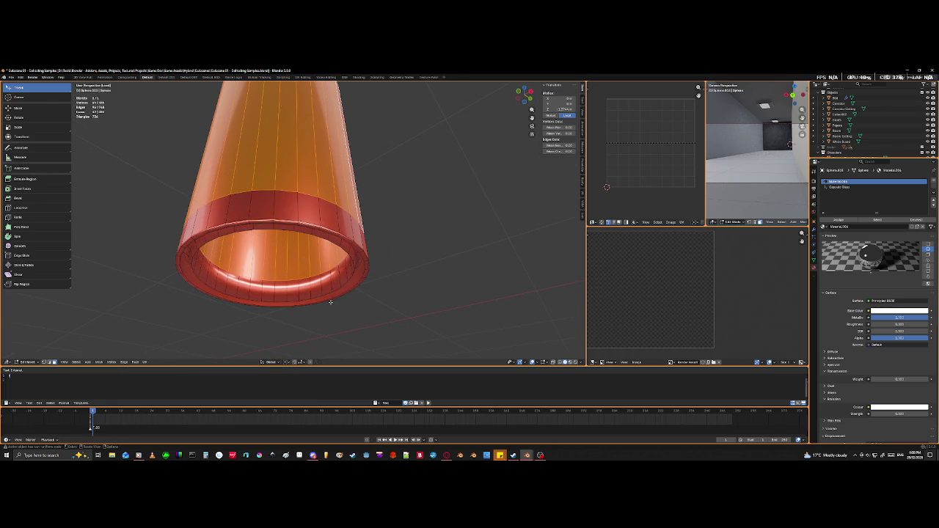
- Delete the selected upper tube faces, leaving only the base ring
key("shift")
middle_click_drag(382, 262, 290, 239)
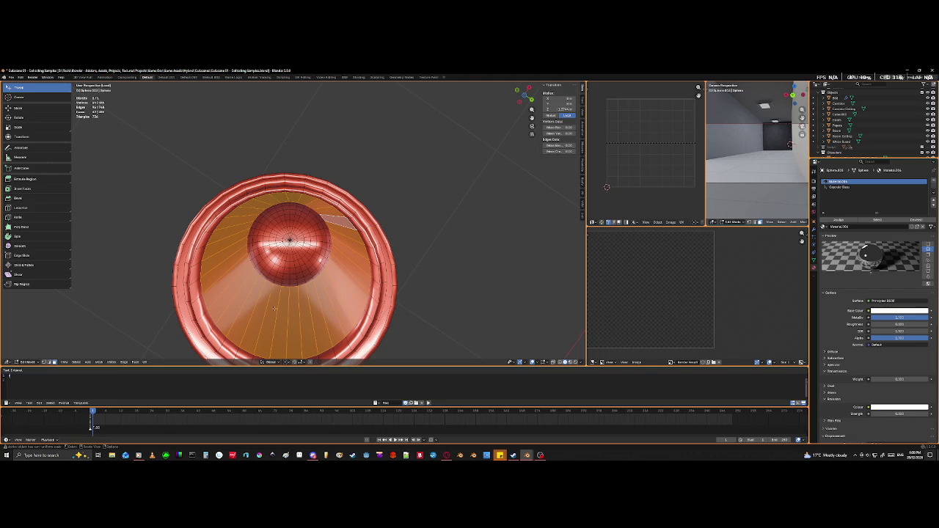
scroll(270, 303, "up", 4)
scroll(278, 311, "down", 3)
mouse_move(277, 311)
middle_mouse_down()
mouse_move(250, 324)
mouse_move(209, 318)
mouse_move(276, 317)
mouse_move(254, 271)
middle_mouse_up()
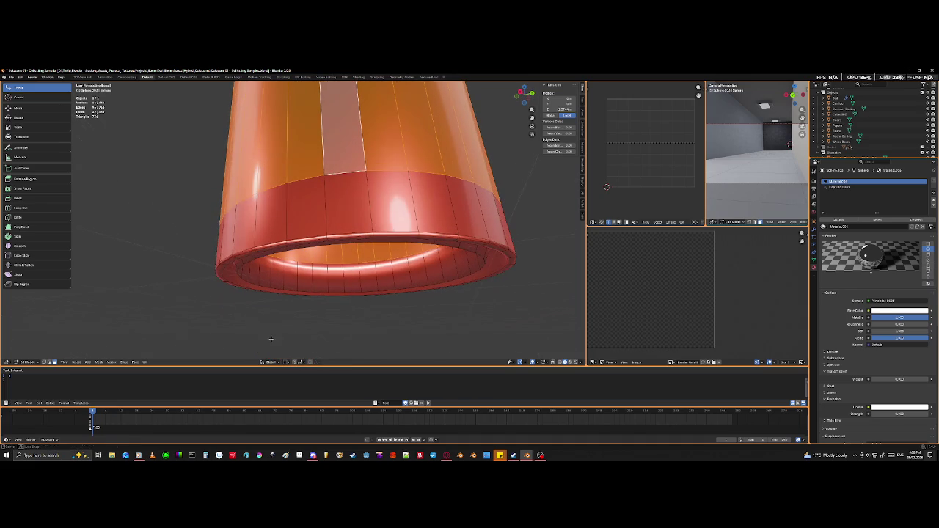
key("x")
left_click(322, 193)
scroll(322, 199, "down", 3)
mouse_move(323, 199)
middle_mouse_down()
mouse_move(339, 226)
mouse_move(306, 272)
mouse_move(301, 247)
mouse_move(323, 220)
middle_mouse_up()
scroll(339, 226, "up", 3)
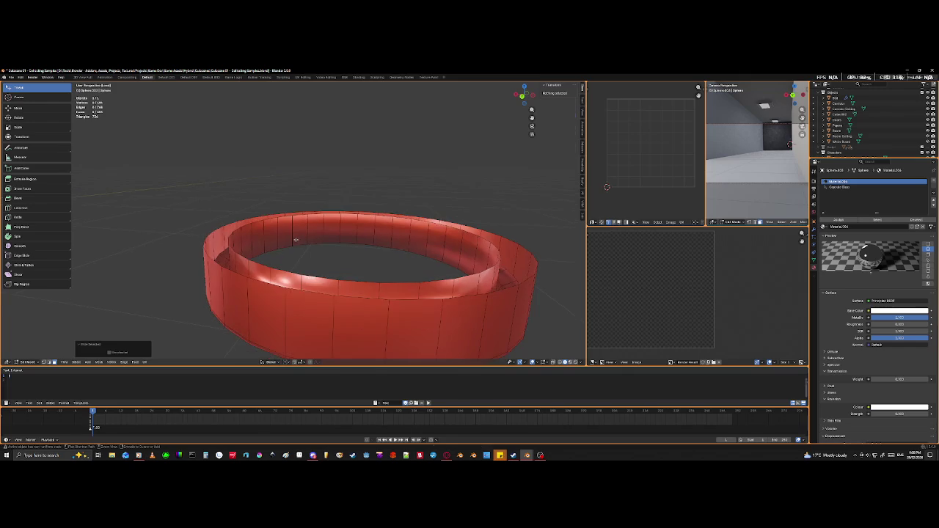
- Undo the face deletion and circle-deselect the tube's outer faces
left_click(323, 220, "alt")
key("e")
scroll(326, 204, "down", 2)
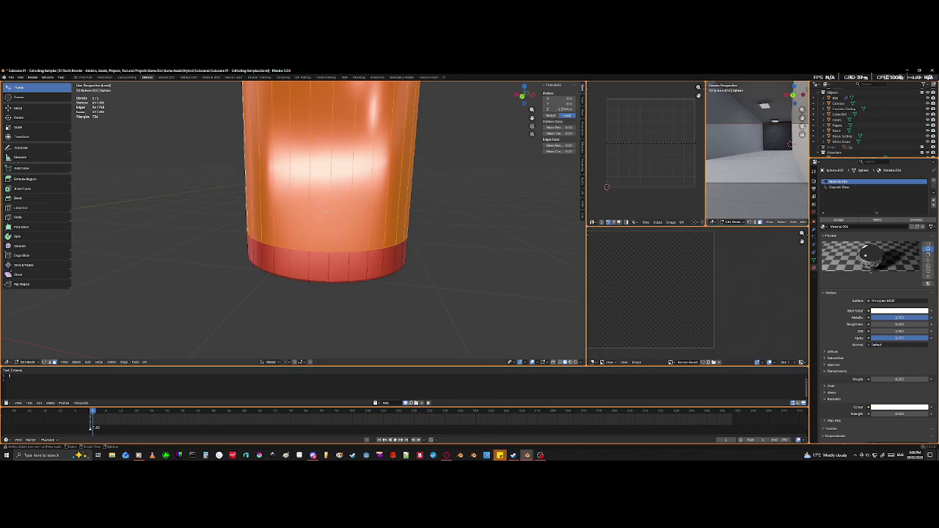
key("c")
mouse_move(439, 168)
middle_mouse_down()
mouse_move(237, 179)
mouse_move(413, 178)
mouse_move(443, 154)
mouse_move(427, 143)
mouse_move(386, 168)
mouse_move(414, 238)
mouse_move(410, 224)
middle_mouse_up()
right_click(423, 195)
- Circle-deselect the inner and top tube faces, then deselect everything in the mesh
key("c")
mouse_move(360, 252)
middle_mouse_down()
mouse_move(436, 209)
mouse_move(430, 193)
mouse_move(345, 174)
mouse_move(383, 164)
middle_mouse_up()
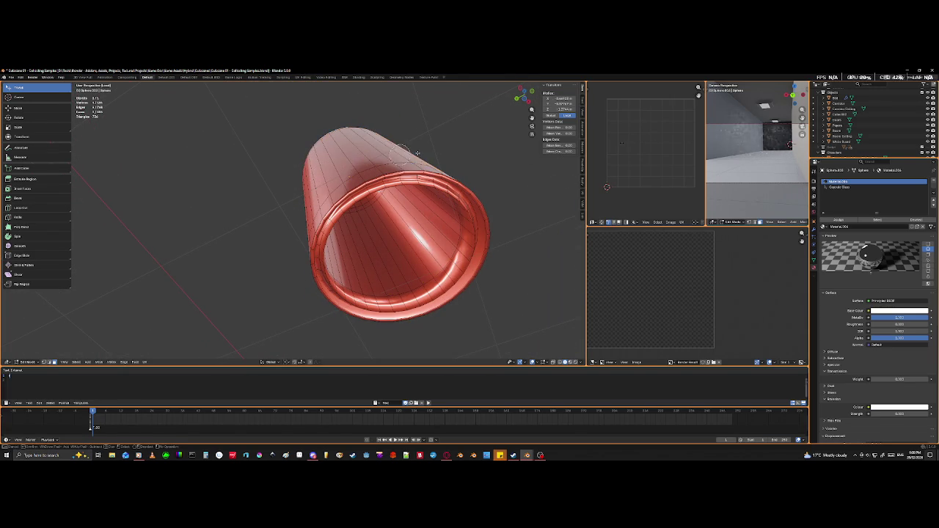
key("Escape")
mouse_move(515, 212)
middle_mouse_down()
mouse_move(461, 212)
mouse_move(465, 240)
mouse_move(329, 315)
mouse_move(369, 259)
mouse_move(360, 255)
middle_mouse_up()
key("alt+a")
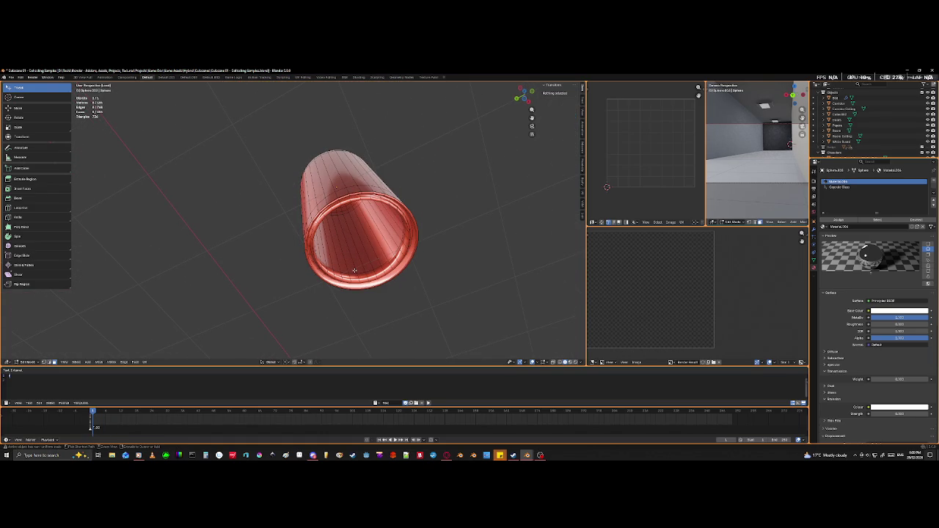
key("ctrl+l")
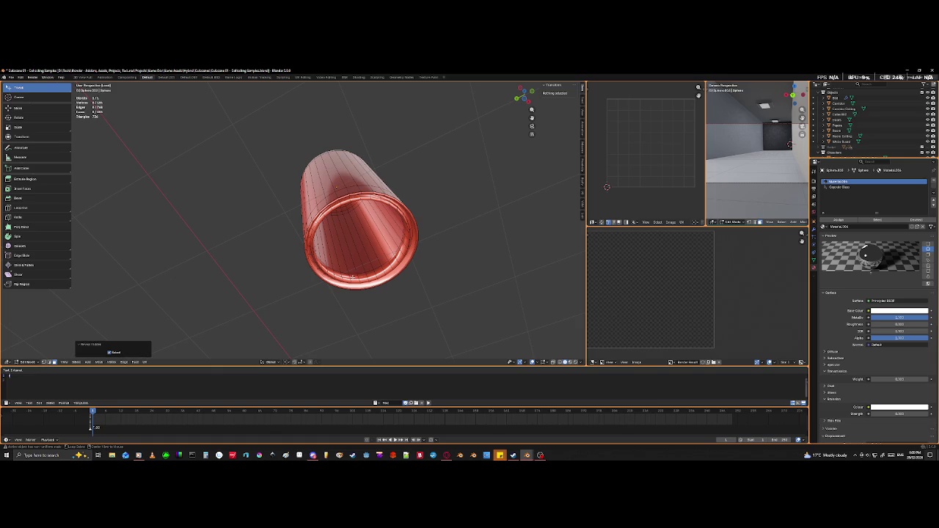
mouse_move(353, 275)
middle_mouse_down()
mouse_move(444, 273)
mouse_move(334, 273)
middle_mouse_up()
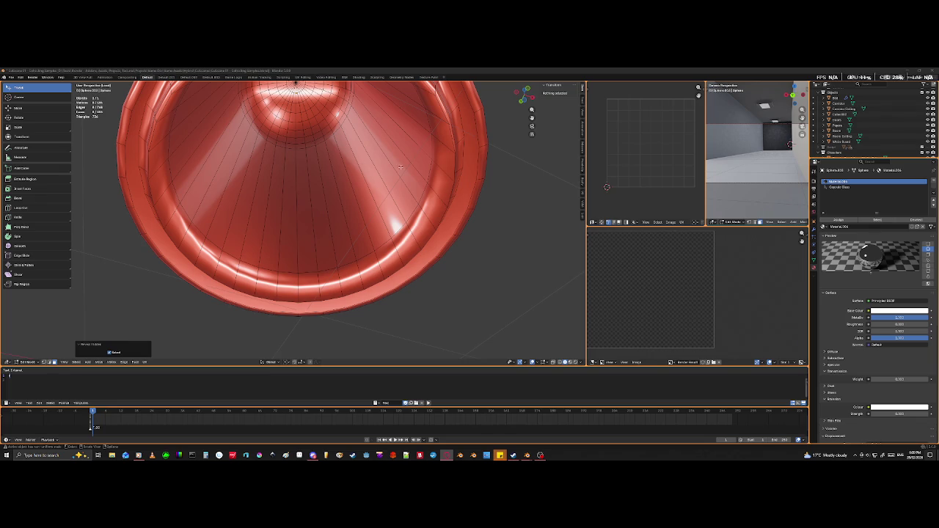
scroll(221, 197, "down", 5)
mouse_move(453, 201)
middle_mouse_down()
mouse_move(428, 257)
mouse_move(383, 218)
mouse_move(392, 251)
middle_mouse_up()
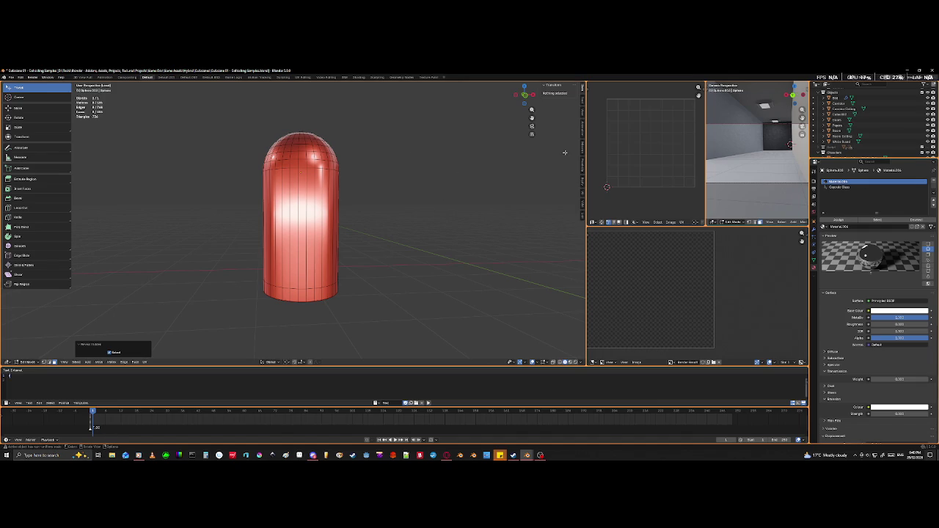
- Exit Local View and orbit to see the four capsules, wall panel and figure together
scroll(463, 256, "down", 1)
scroll(441, 274, "down", 3)
key("KP_Divide")
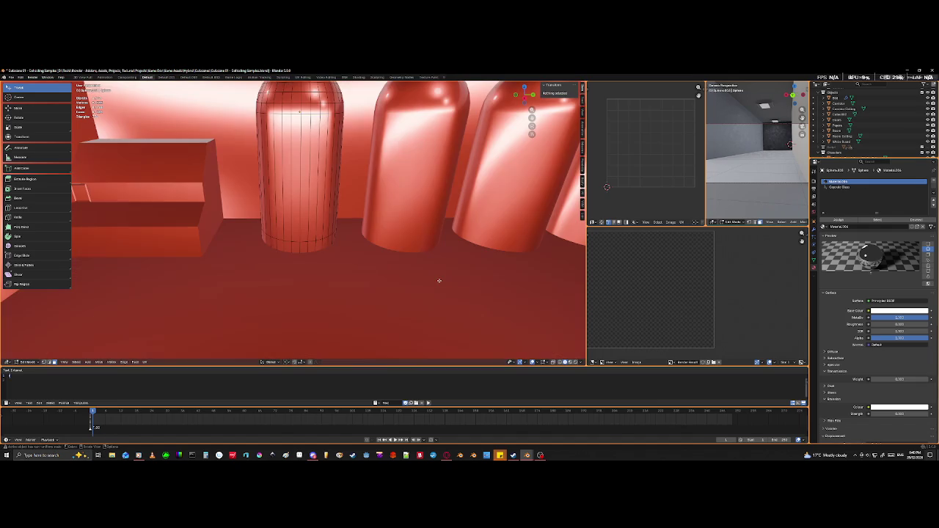
middle_click_drag(411, 280, 256, 287)
scroll(345, 283, "down", 2)
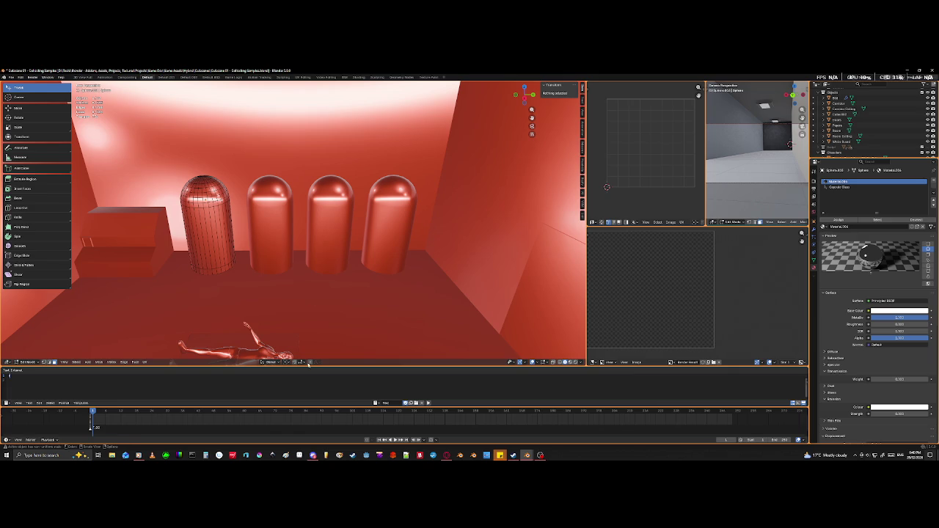
mouse_move(533, 351)
middle_mouse_down()
mouse_move(343, 287)
mouse_move(336, 273)
mouse_move(149, 294)
mouse_move(256, 271)
mouse_move(295, 273)
middle_mouse_up()
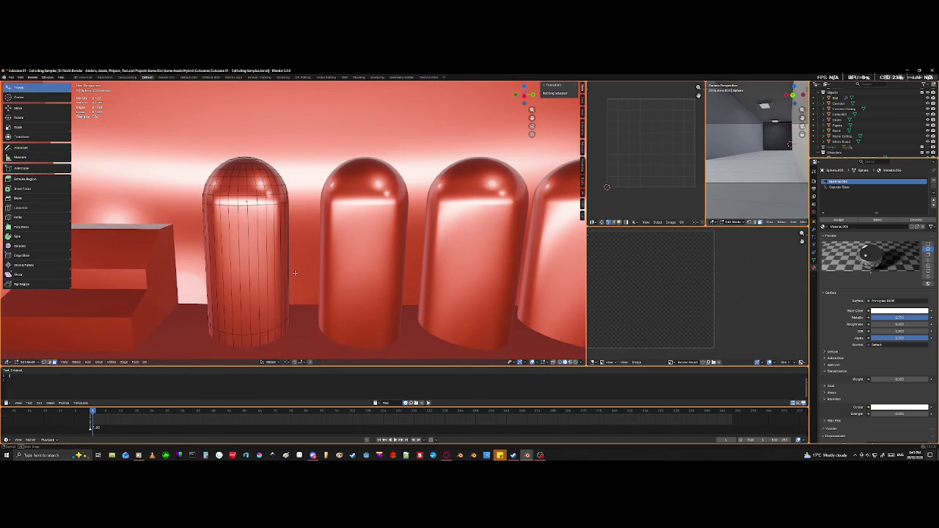
middle_click_drag(294, 273, 311, 282)
mouse_move(433, 277)
middle_mouse_down()
mouse_move(372, 274)
mouse_move(379, 260)
middle_mouse_up()
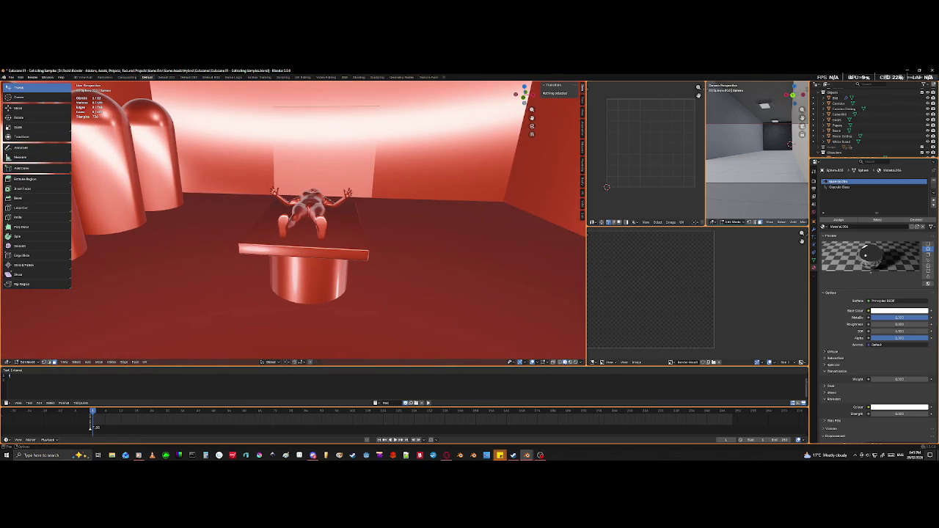
- Switch to Material Preview shading and move in close to the chrome capsules
left_click(571, 363)
mouse_move(385, 278)
middle_mouse_down()
mouse_move(328, 233)
mouse_move(415, 246)
middle_mouse_up()
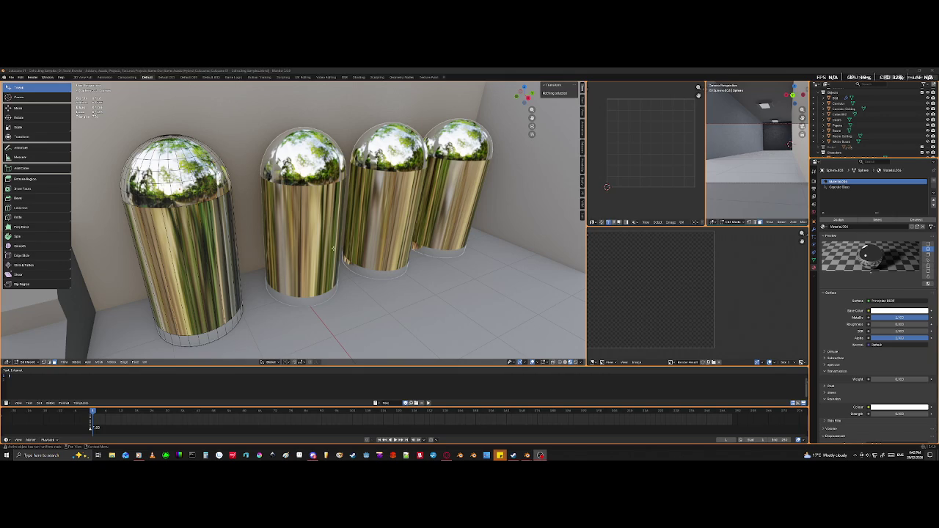
- Walk up to the capsules in first-person view, then plug a Noise Texture into Base Color
key("shift+grave")
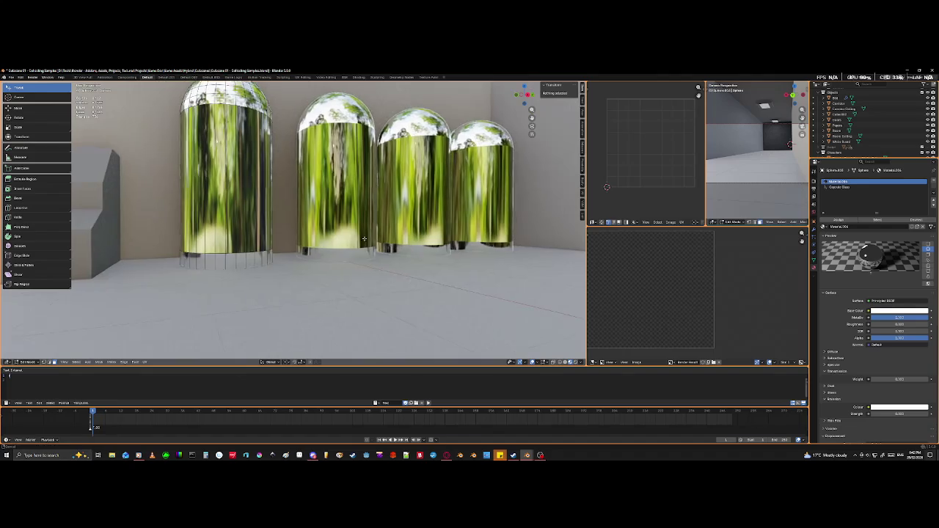
key("w")
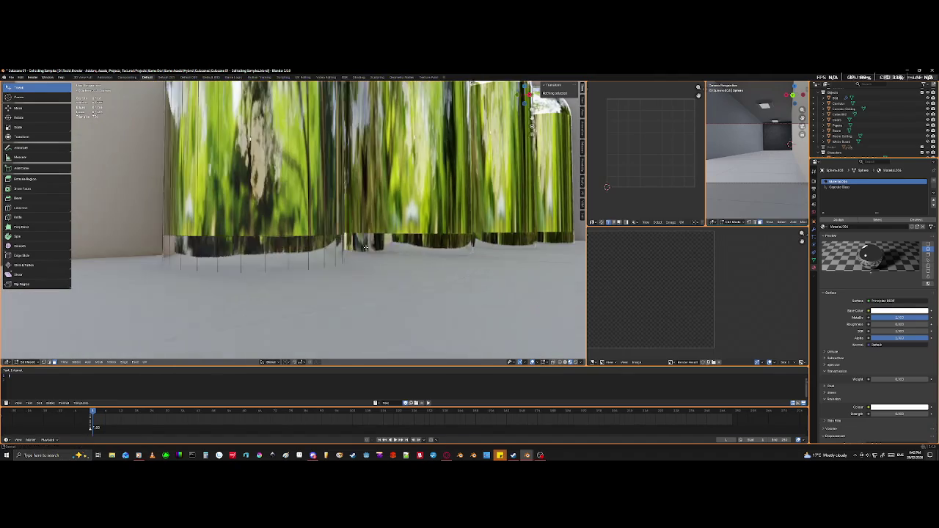
key("Return")
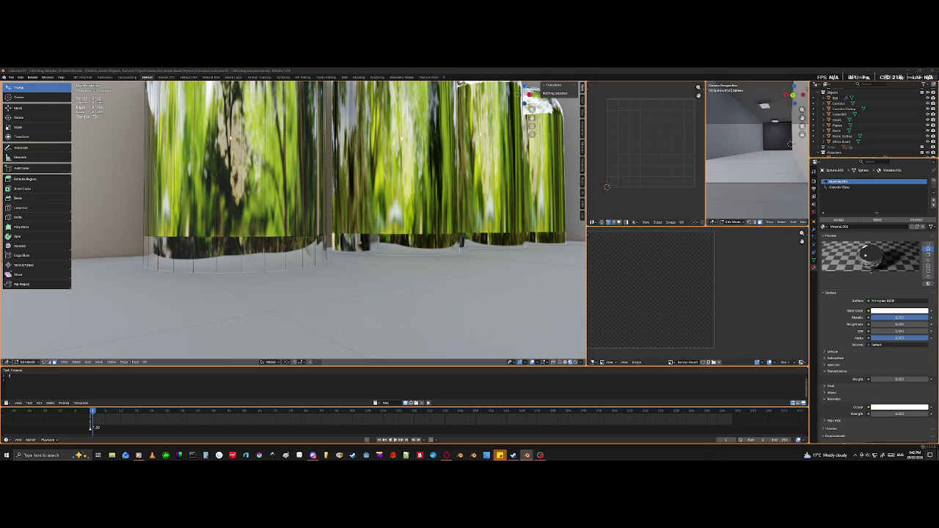
key("ctrl+z")
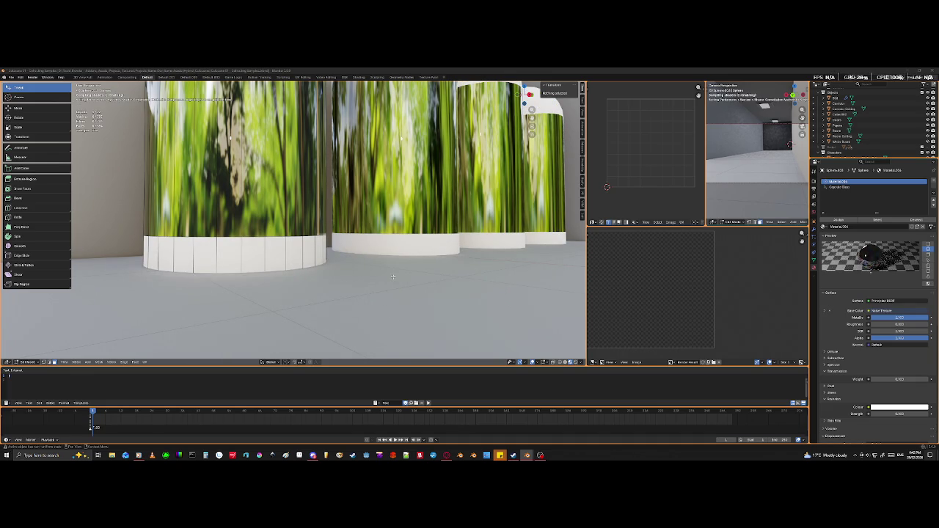
scroll(304, 242, "down", 4)
scroll(304, 242, "down", 3)
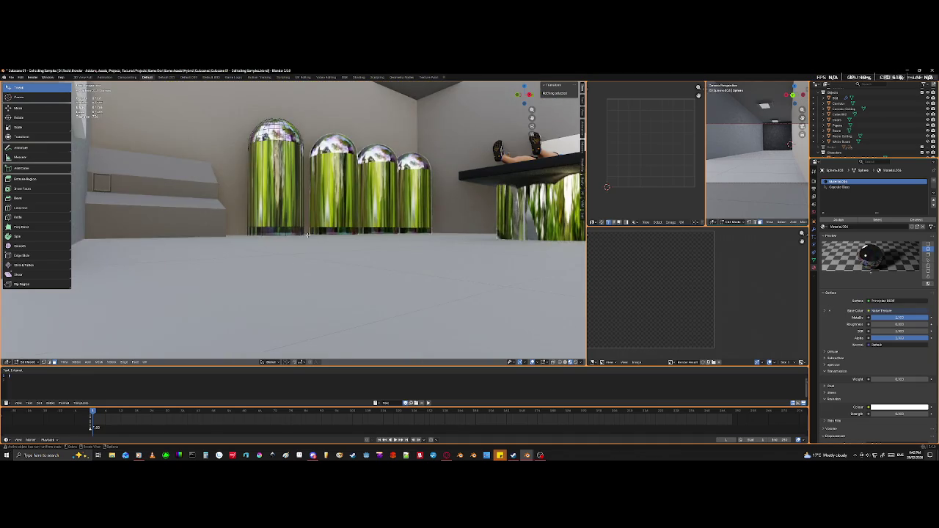
scroll(304, 242, "up", 4)
scroll(323, 249, "up", 2)
scroll(350, 258, "up", 2)
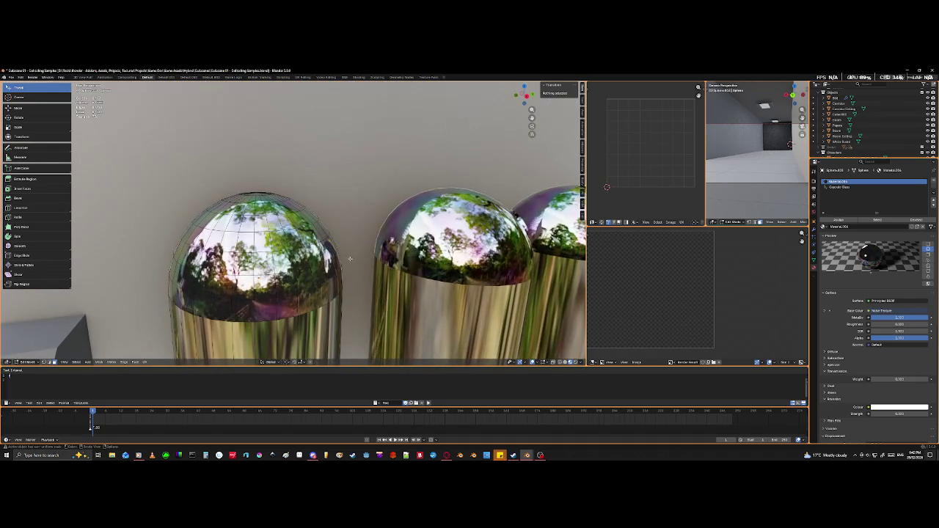
scroll(350, 258, "up", 1)
scroll(348, 257, "up", 1)
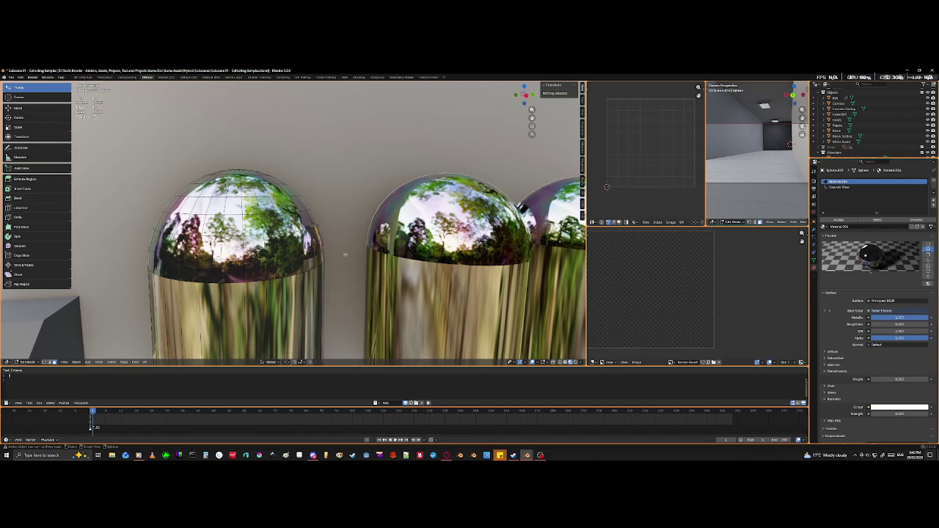
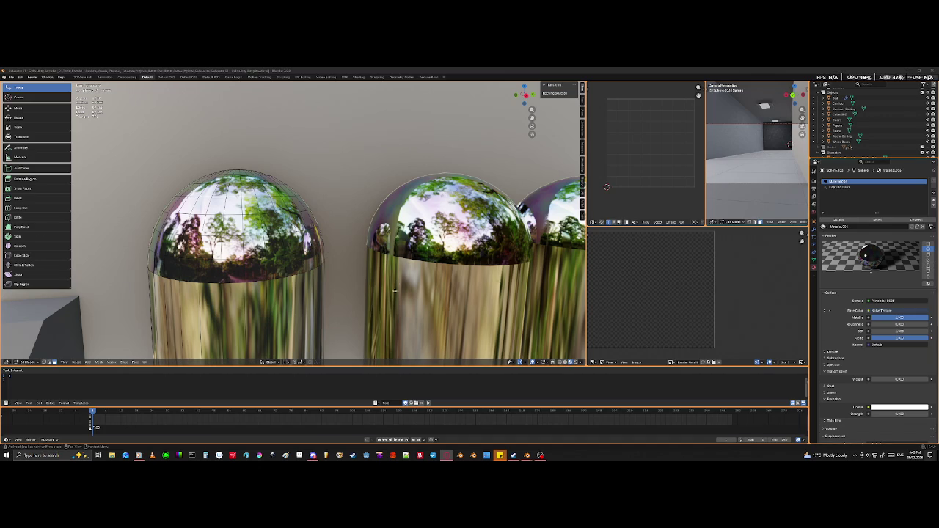
- Inspect the capsule dome, return to Object Mode, and zoom out to all four capsules
scroll(400, 290, "down", 5)
mouse_move(400, 290)
middle_mouse_down()
mouse_move(366, 317)
mouse_move(398, 317)
mouse_move(356, 313)
middle_mouse_up()
key("KP_Decimal")
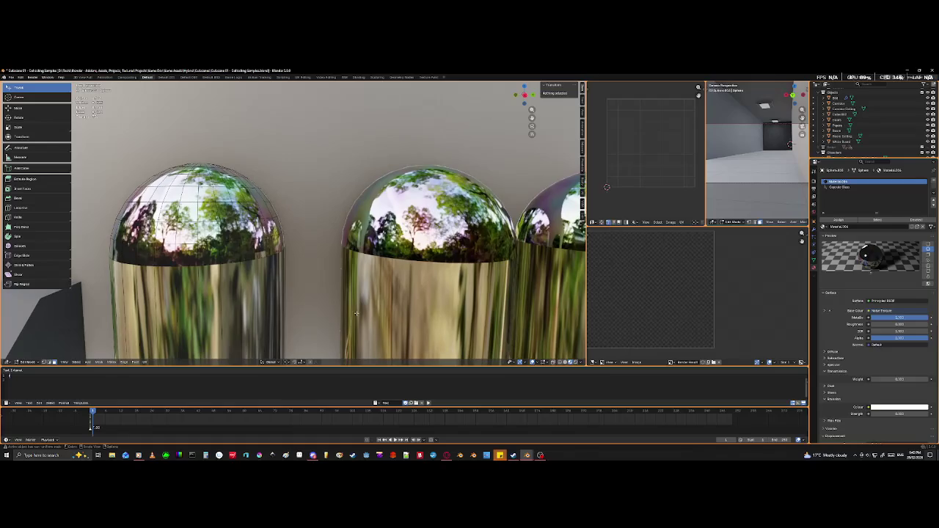
key("Tab")
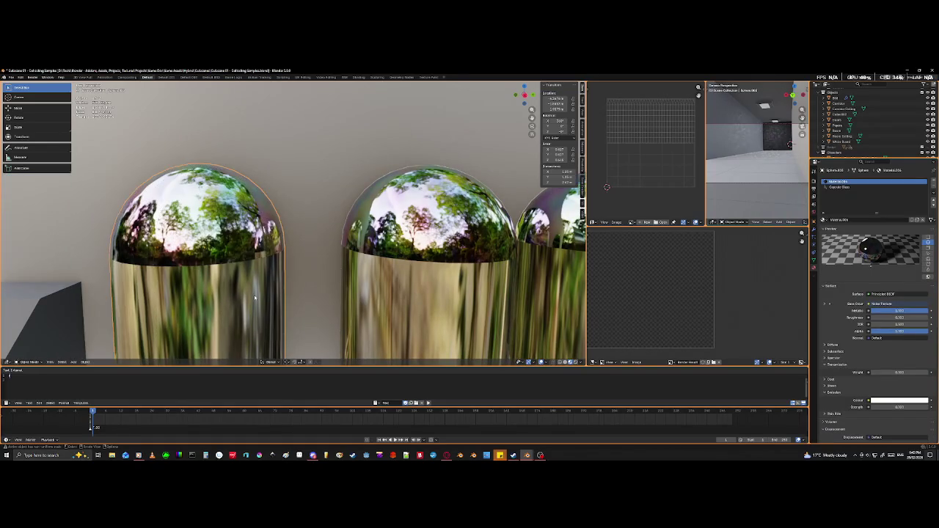
scroll(358, 294, "down", 3)
scroll(357, 294, "down", 3)
middle_click_drag(357, 293, 351, 314)
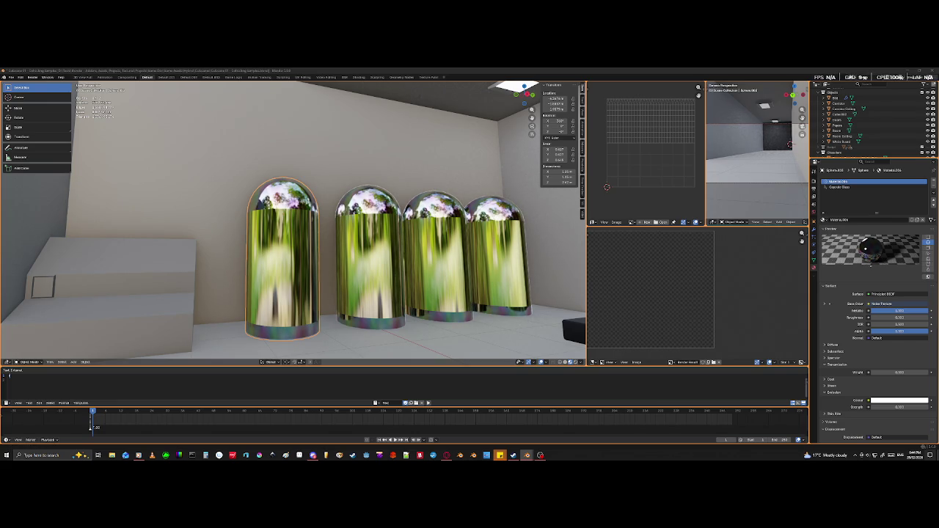
- Orbit to the left wall and select the White Board to show its material slots
mouse_move(308, 294)
middle_mouse_down()
mouse_move(339, 309)
mouse_move(422, 312)
mouse_move(385, 294)
middle_mouse_up()
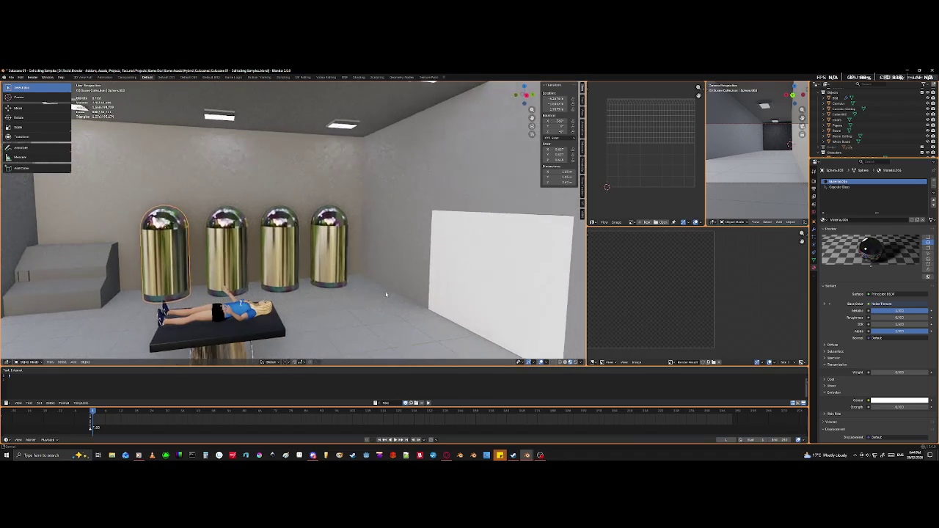
mouse_move(361, 306)
middle_mouse_down()
mouse_move(404, 290)
mouse_move(327, 249)
middle_mouse_up()
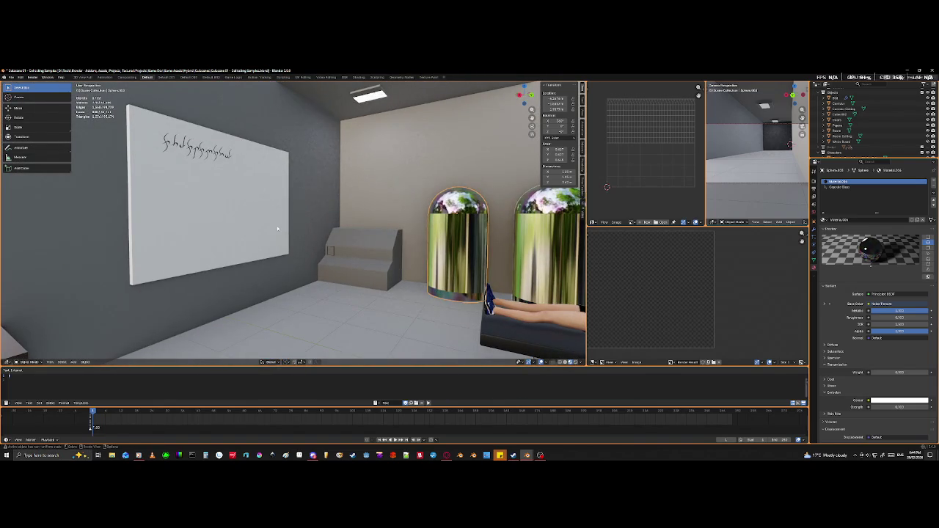
left_click(277, 229)
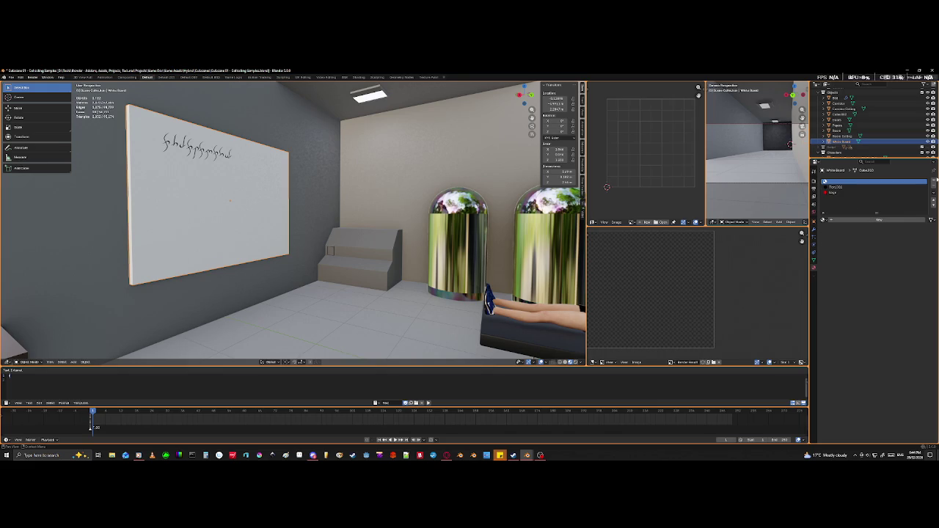
- Add a new material slot and assign a new material to the whole linked board surface
left_click(878, 220)
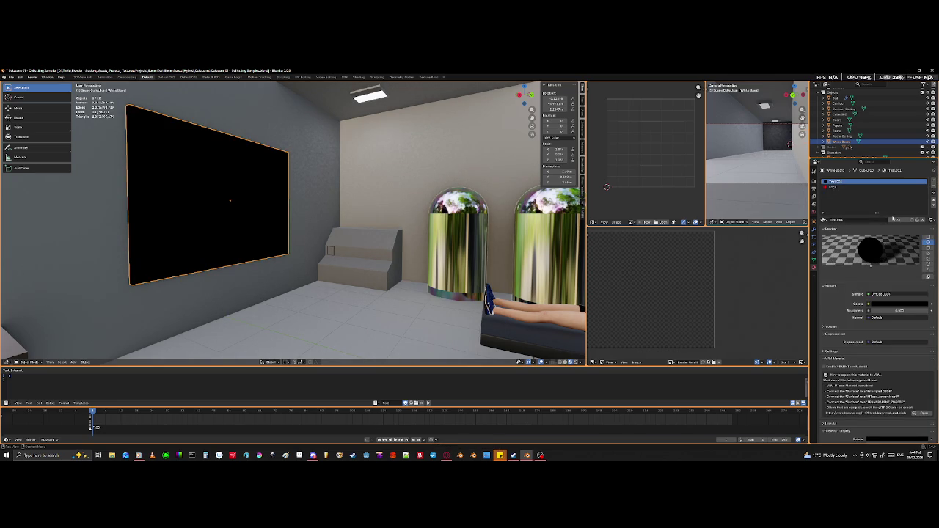
left_click(933, 181)
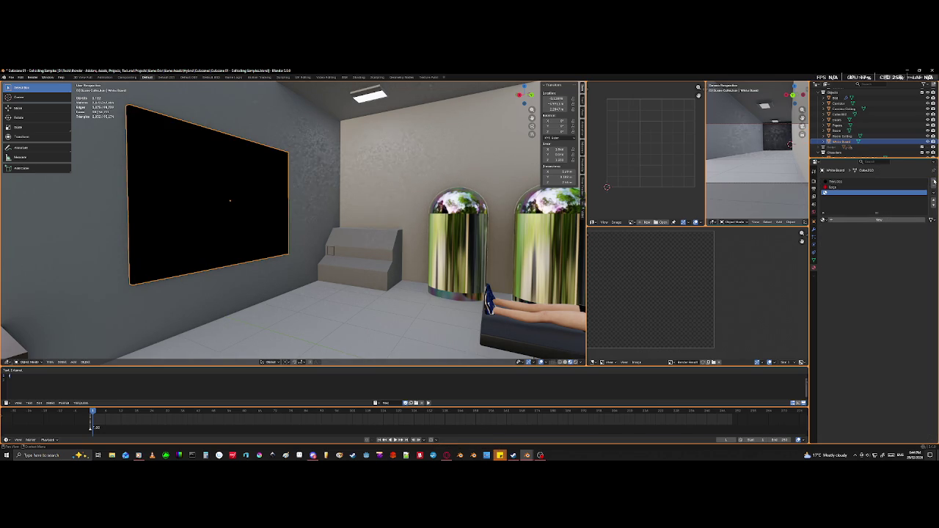
left_click(882, 220)
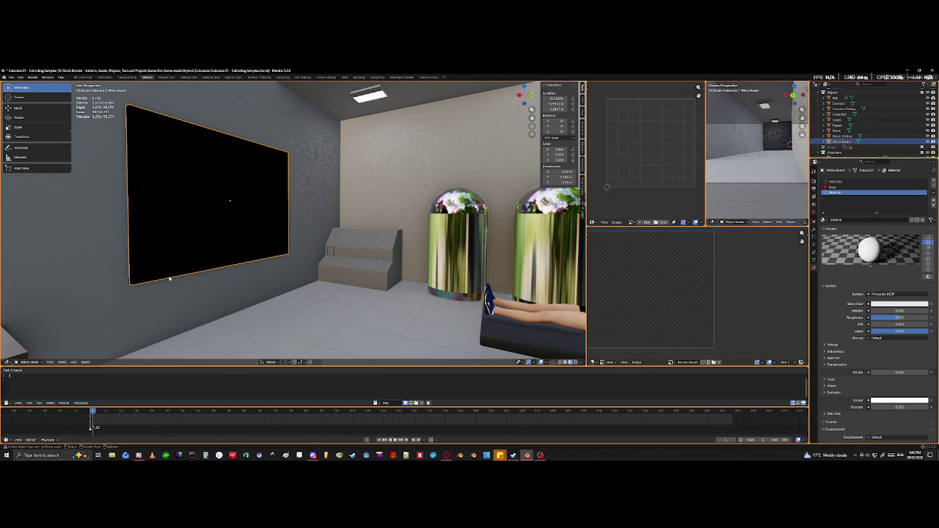
key("Tab")
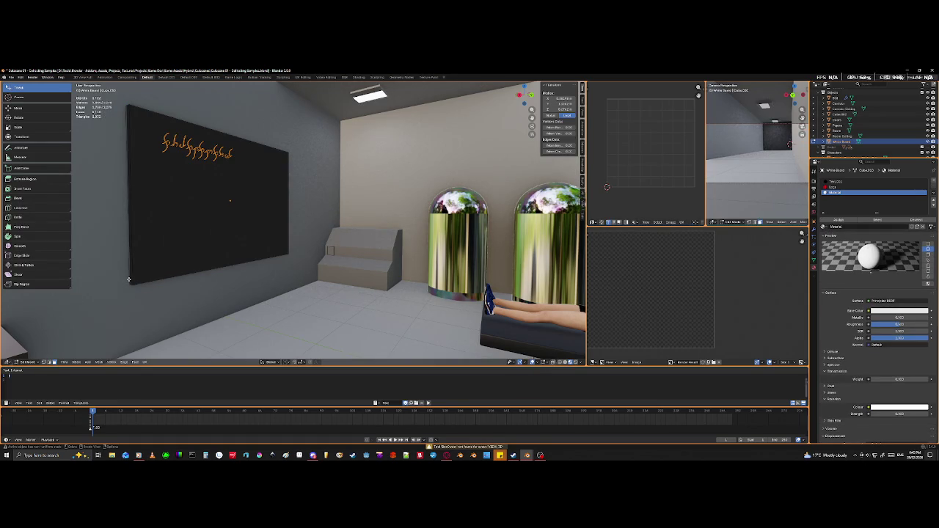
left_click(131, 280)
key("ctrl+l")
left_click(840, 192)
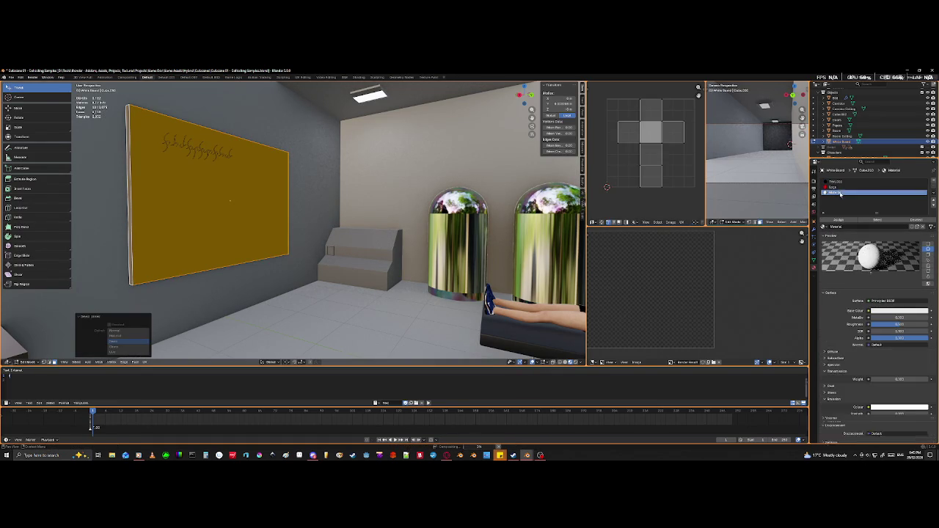
left_click(836, 220)
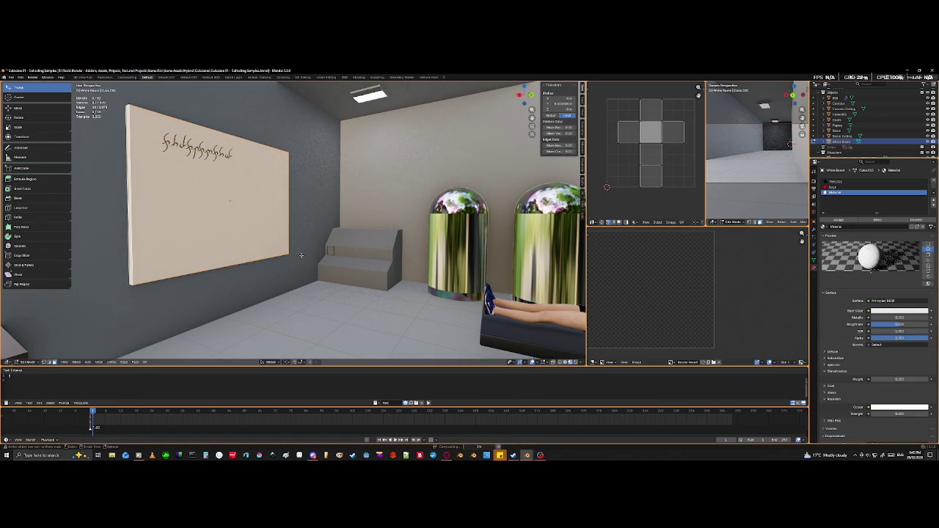
- Rename the material 'White Board', set Roughness to 0.3, and return to Object Mode
double_click(846, 228)
type("White Board")
key("Return")
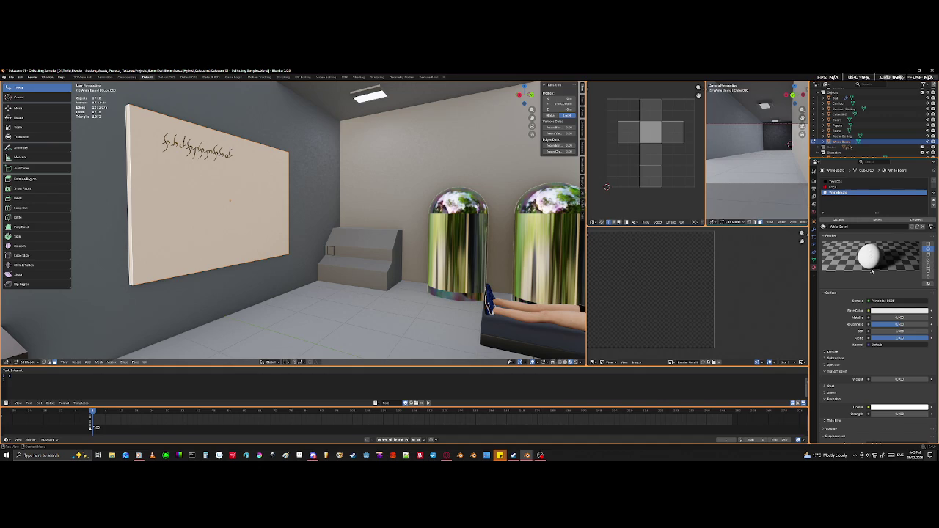
left_click(888, 324)
type("0.3")
key("Return")
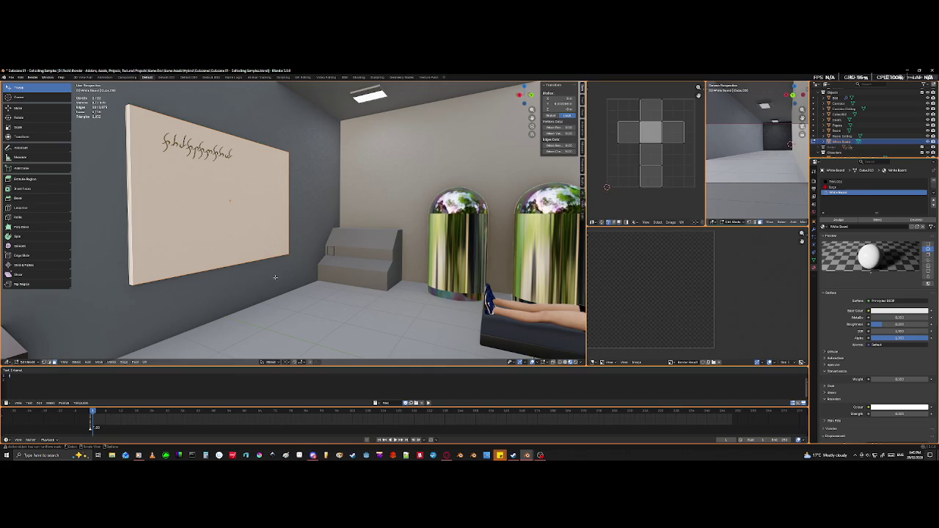
key("Tab")
key("grave")
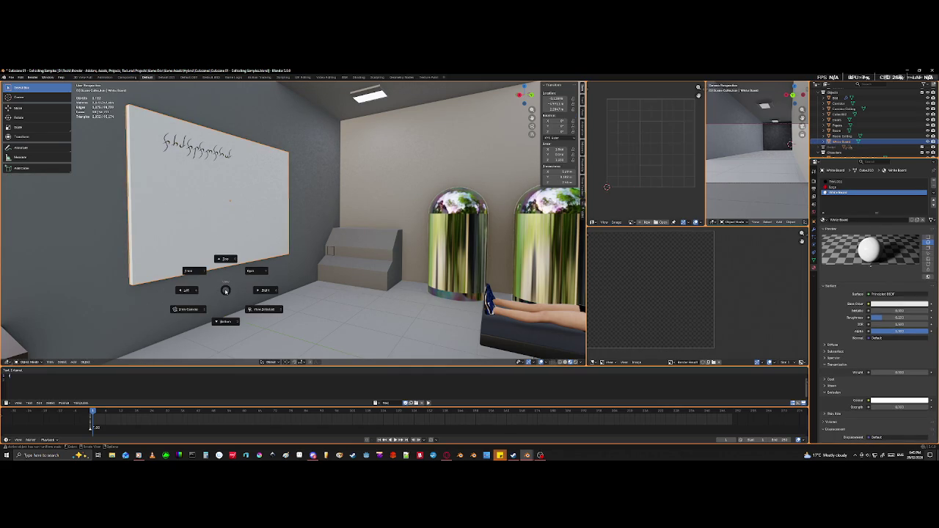
- Orbit around the whiteboard and set the board's Roughness to 0 to test reflections
left_click(226, 290)
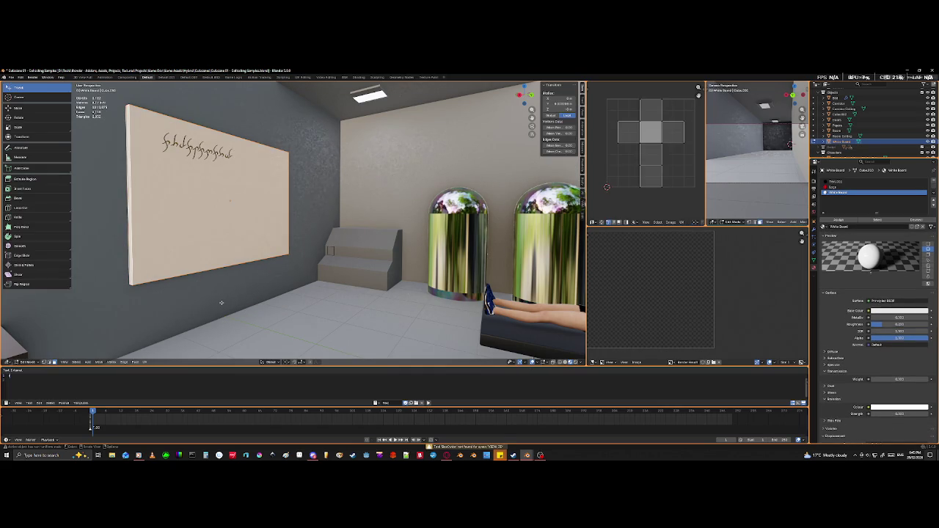
mouse_move(221, 306)
middle_mouse_down()
mouse_move(196, 303)
mouse_move(286, 317)
mouse_move(291, 288)
middle_mouse_up()
scroll(297, 321, "up", 5)
scroll(284, 295, "down", 5)
scroll(381, 304, "up", 5)
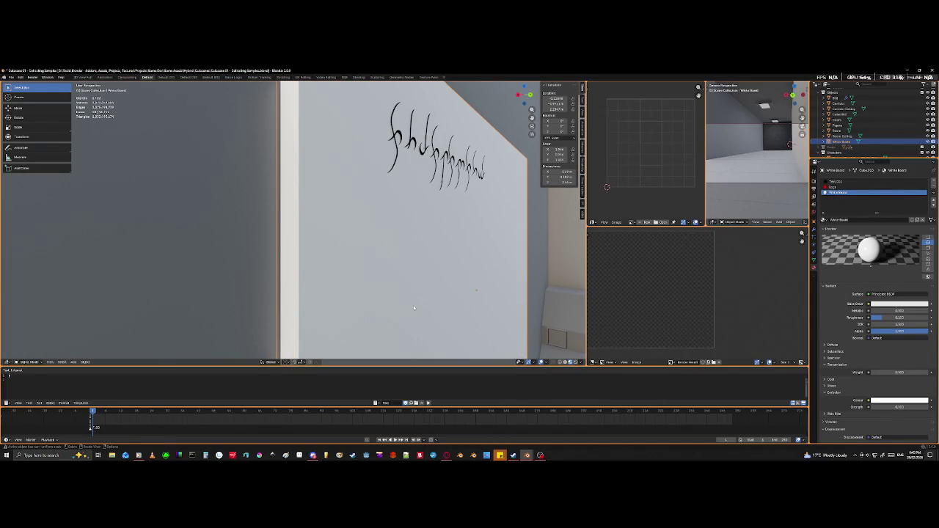
left_click_drag(883, 317, 894, 317)
left_click(887, 319)
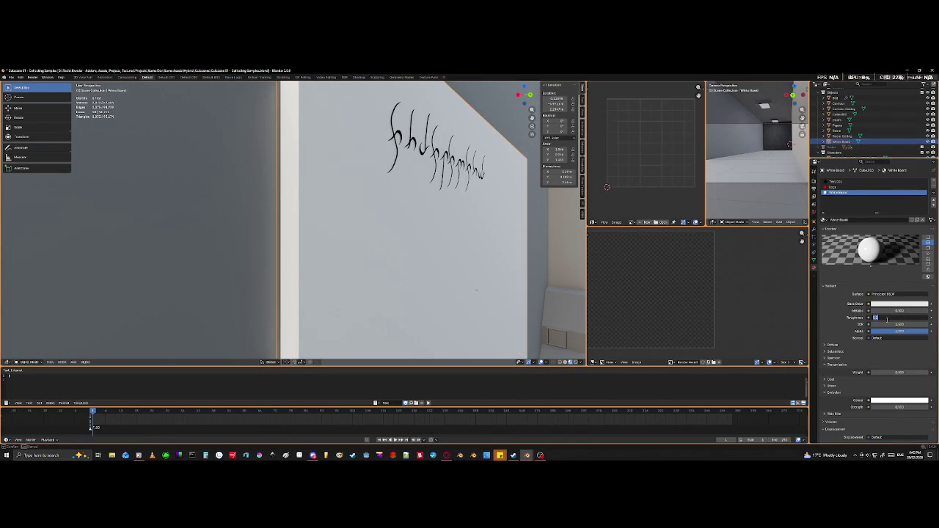
key("Return")
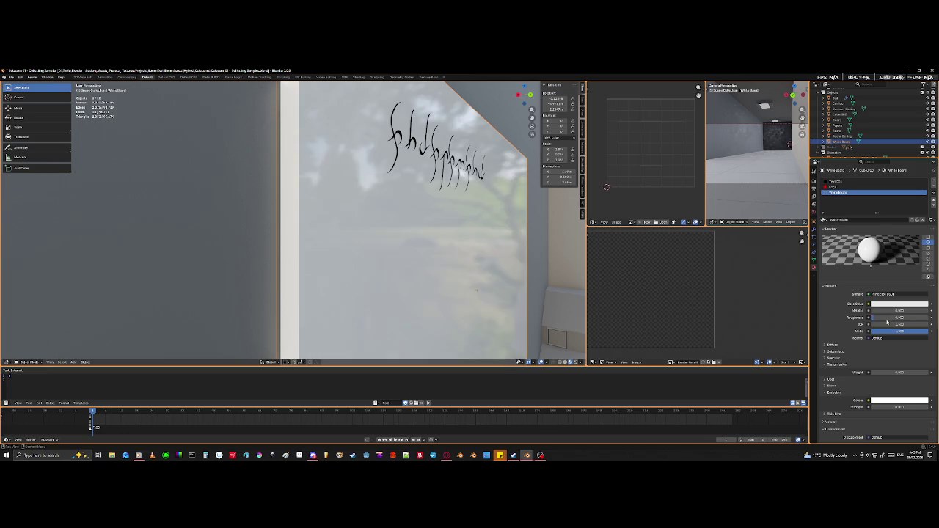
- Set the White Board Roughness to 0.12 and view the board at an angle
middle_click_drag(567, 248, 534, 252)
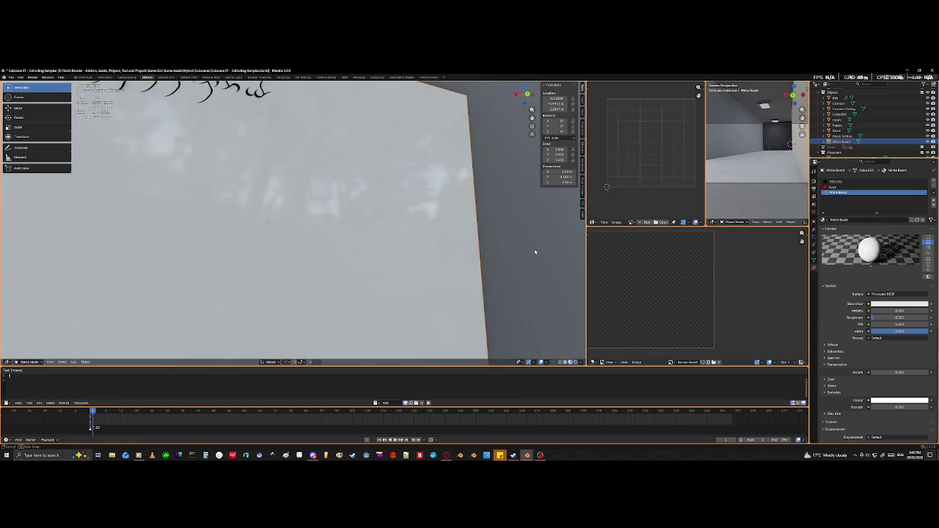
scroll(543, 254, "down", 3)
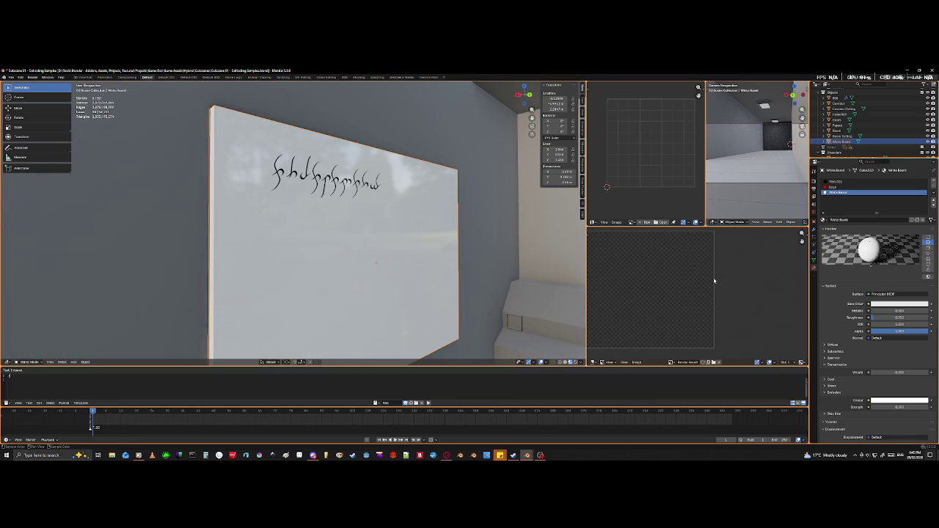
left_click(887, 319)
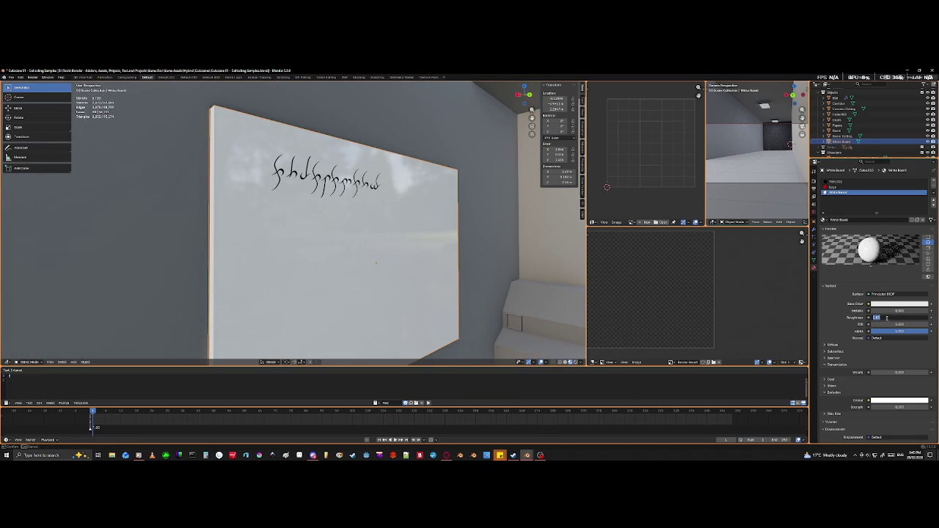
type("12")
key("Return")
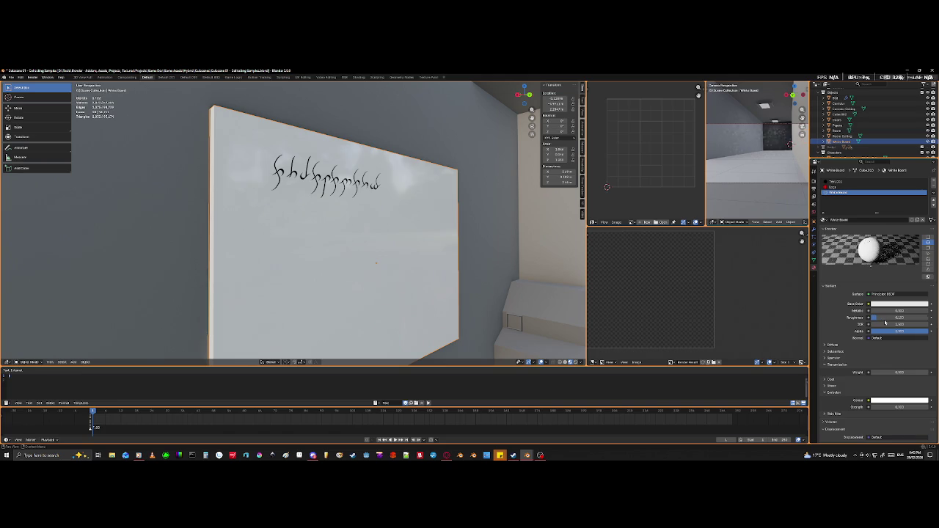
mouse_move(440, 272)
middle_mouse_down()
mouse_move(472, 287)
mouse_move(478, 278)
mouse_move(468, 300)
mouse_move(459, 295)
middle_mouse_up()
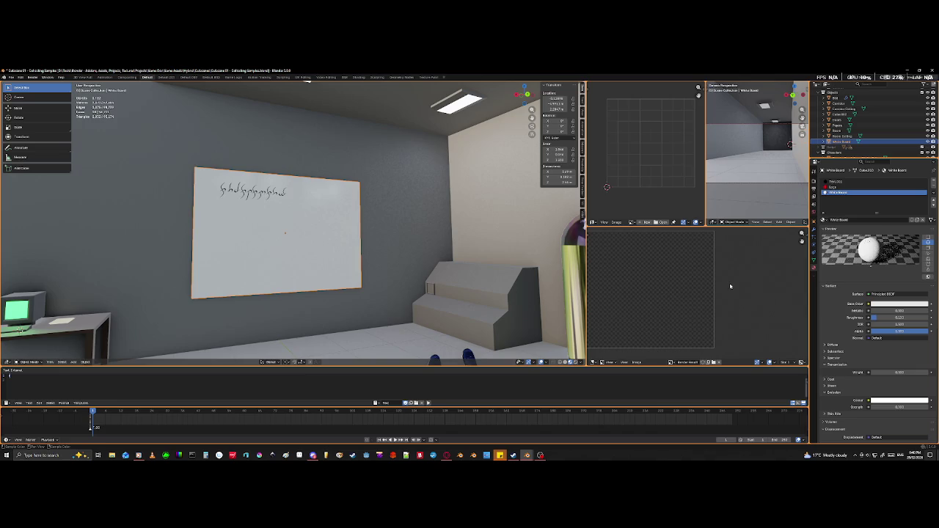
scroll(495, 293, "down", 3)
mouse_move(514, 294)
middle_mouse_down()
mouse_move(320, 306)
mouse_move(349, 308)
mouse_move(302, 319)
mouse_move(316, 312)
middle_mouse_up()
scroll(481, 303, "up", 5)
scroll(481, 303, "down", 5)
scroll(320, 306, "up", 3)
scroll(349, 309, "down", 3)
key("KP_Decimal")
scroll(350, 308, "down", 5)
scroll(317, 308, "up", 2)
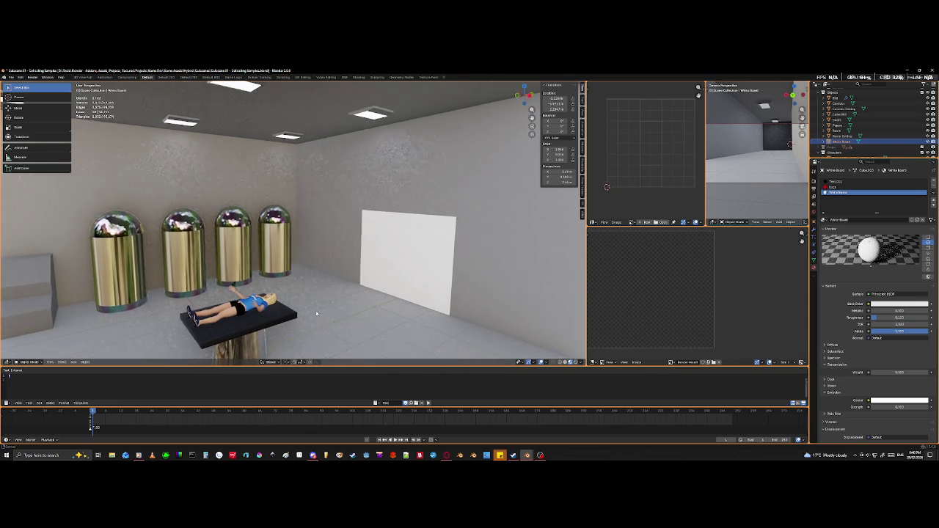
scroll(439, 307, "up", 5)
mouse_move(438, 307)
middle_mouse_down()
mouse_move(176, 254)
mouse_move(384, 273)
mouse_move(369, 279)
mouse_move(327, 265)
mouse_move(426, 289)
mouse_move(394, 294)
mouse_move(291, 281)
mouse_move(306, 273)
mouse_move(434, 279)
mouse_move(403, 283)
mouse_move(503, 230)
middle_mouse_up()
mouse_move(414, 336)
middle_mouse_down()
mouse_move(406, 342)
mouse_move(372, 318)
mouse_move(377, 308)
mouse_move(320, 264)
mouse_move(339, 190)
mouse_move(283, 138)
mouse_move(317, 69)
middle_mouse_up()
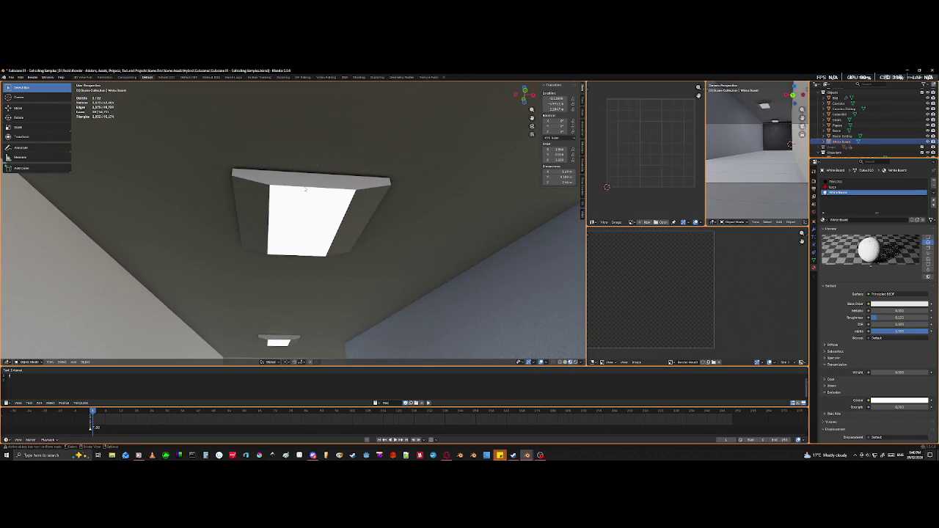
- Select the Corridor Ceiling and set its Lights material Emission Colour to light cyan
left_click(305, 189)
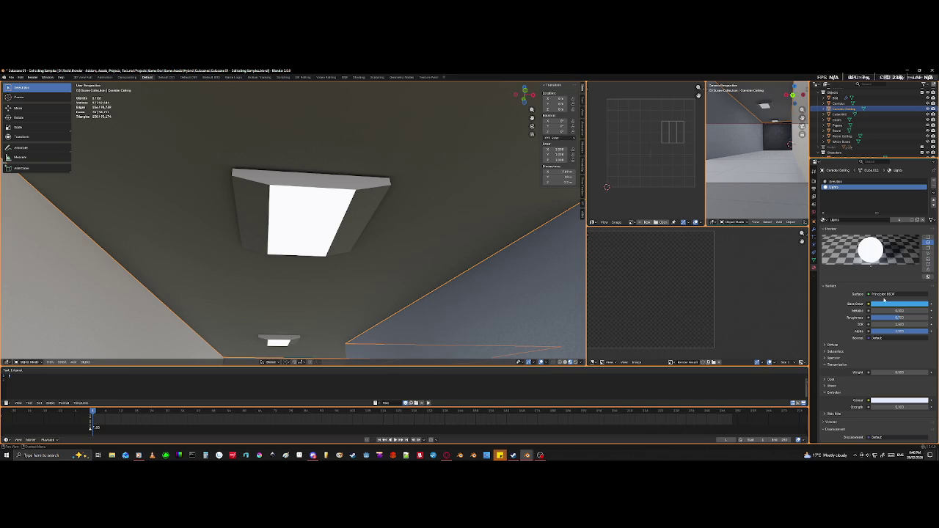
left_click(883, 305)
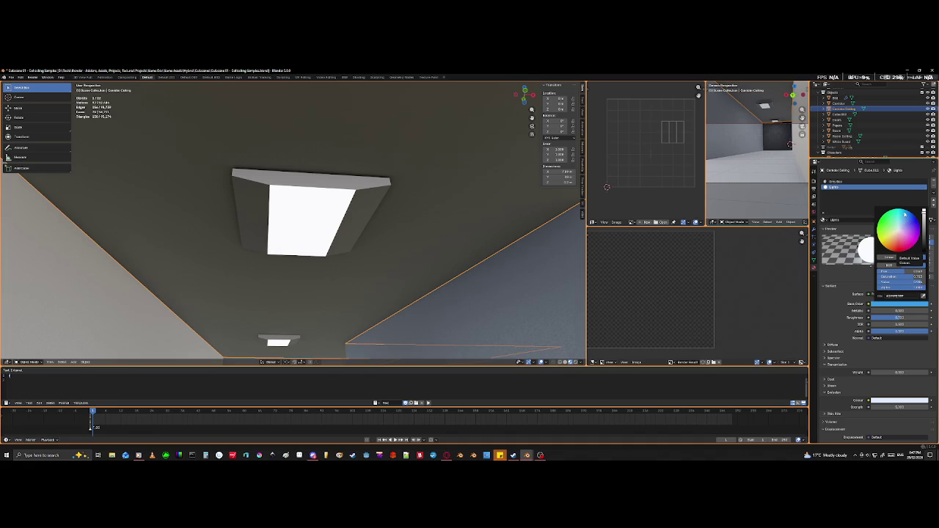
left_click(894, 401)
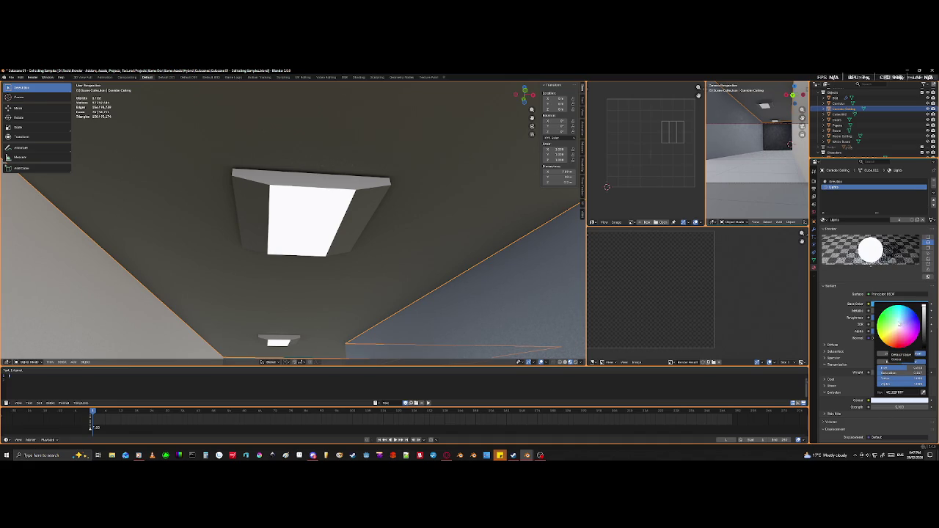
left_click(898, 321)
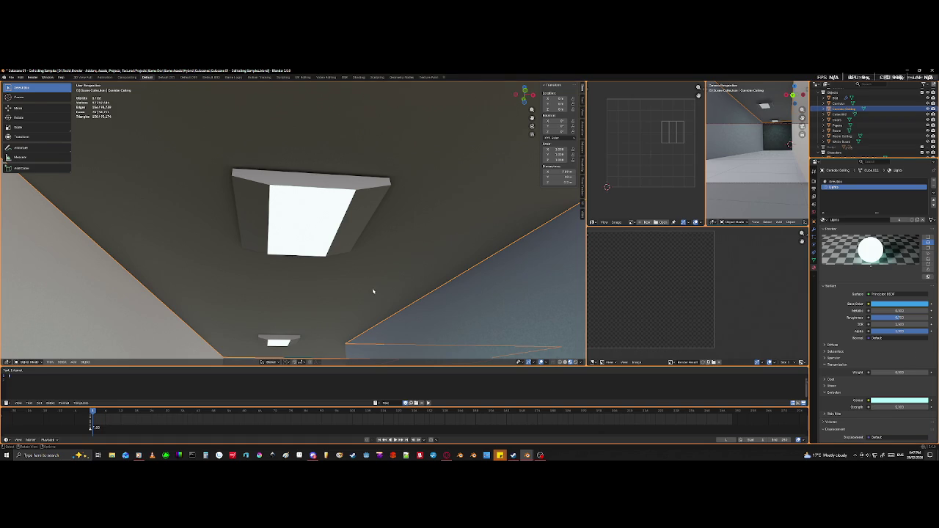
scroll(360, 286, "down", 2)
mouse_move(446, 308)
middle_mouse_down()
mouse_move(469, 164)
mouse_move(440, 203)
mouse_move(360, 262)
mouse_move(345, 292)
mouse_move(342, 222)
mouse_move(325, 283)
mouse_move(352, 295)
middle_mouse_up()
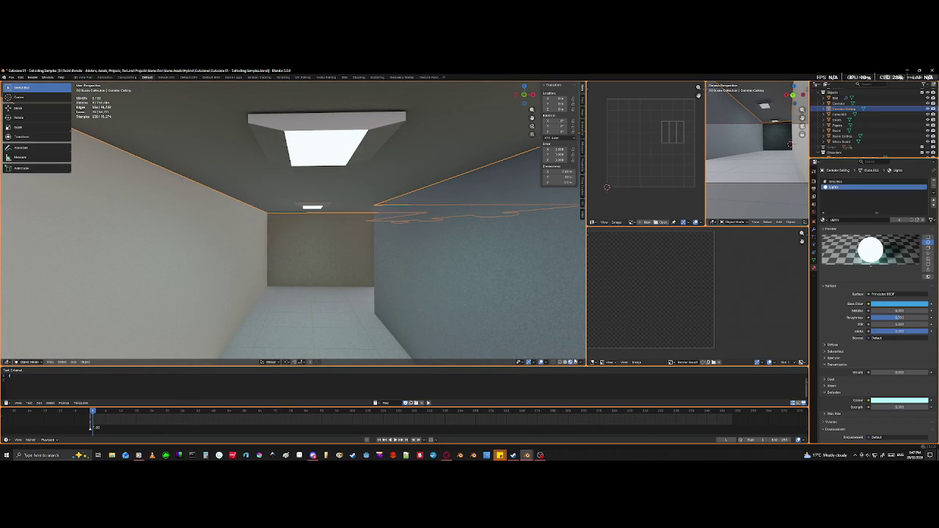
- Switch the viewport shading to Rendered to preview the cyan ceiling glow
left_click(574, 363)
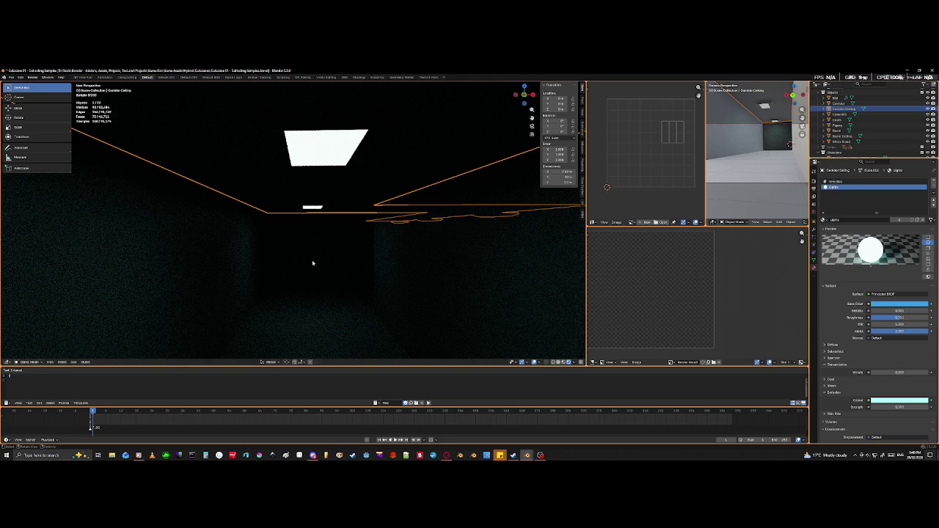
- Zoom out, orbit to an angled view, and deselect the corridor ceiling
scroll(313, 264, "down", 1)
scroll(312, 262, "down", 3)
scroll(345, 259, "down", 2)
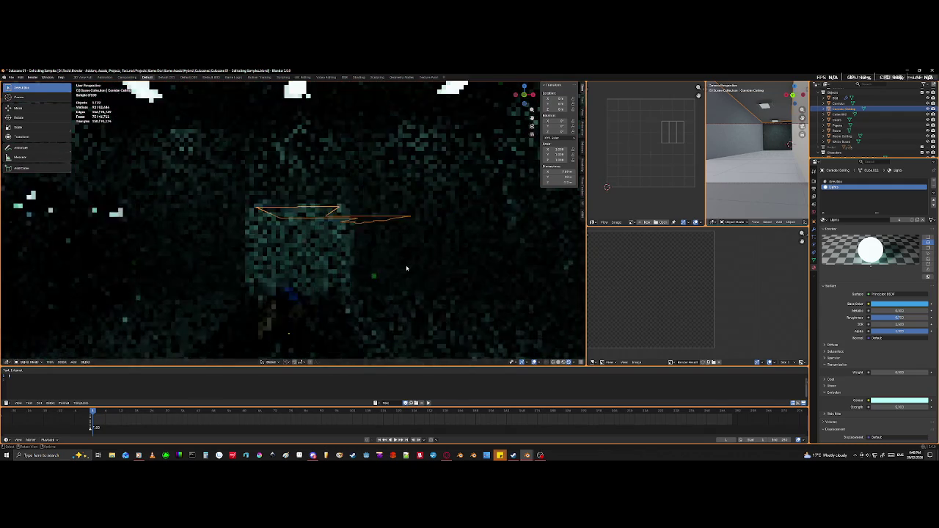
scroll(379, 252, "down", 1)
middle_click_drag(378, 253, 485, 299)
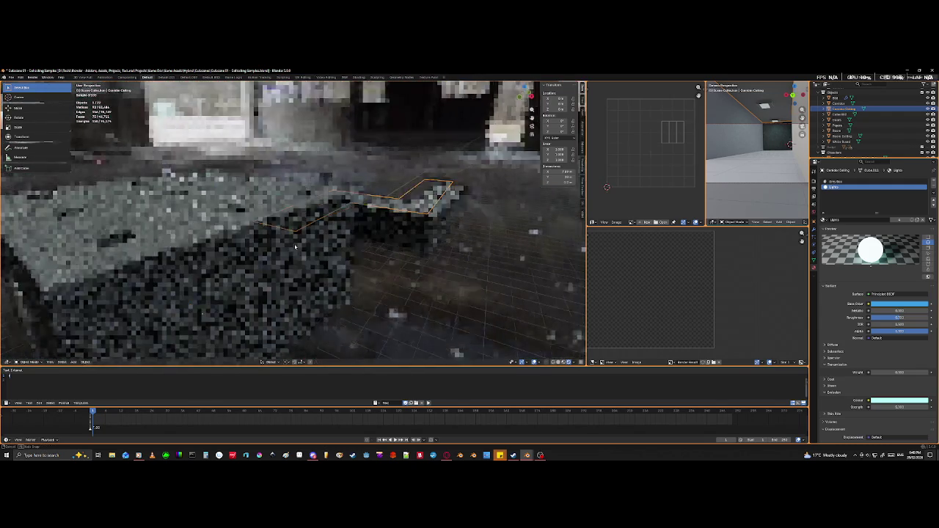
left_click(424, 292)
- Orbit around the dark, noisy rendered room to inspect the lit wall panel
scroll(424, 292, "up", 3)
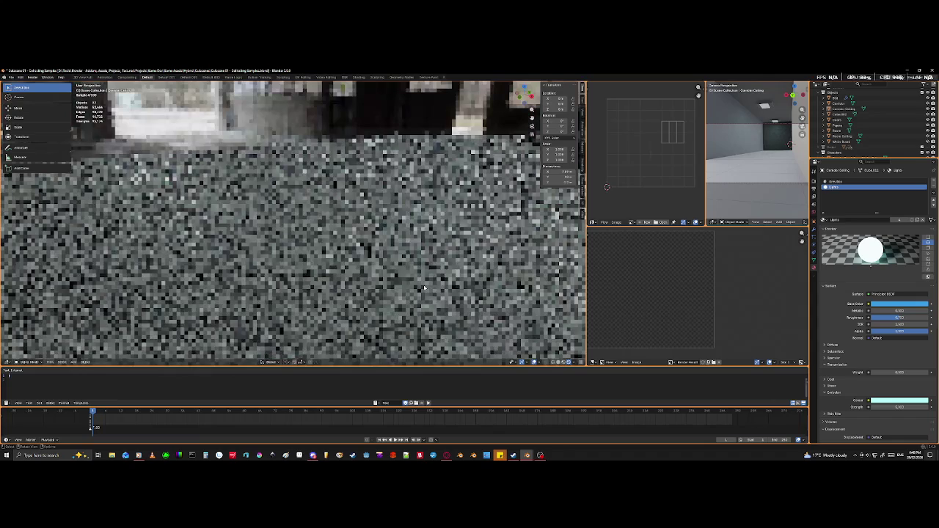
scroll(424, 288, "up", 2)
scroll(424, 288, "down", 2)
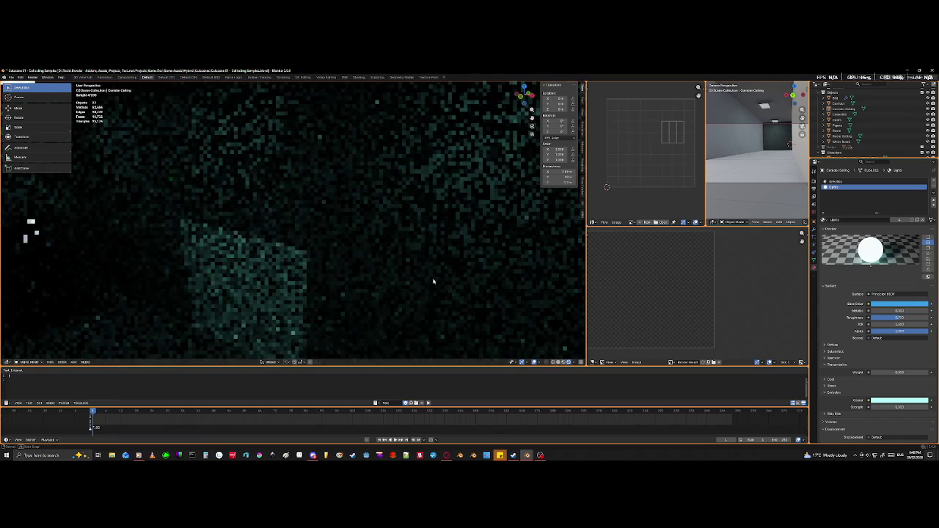
scroll(375, 284, "down", 2)
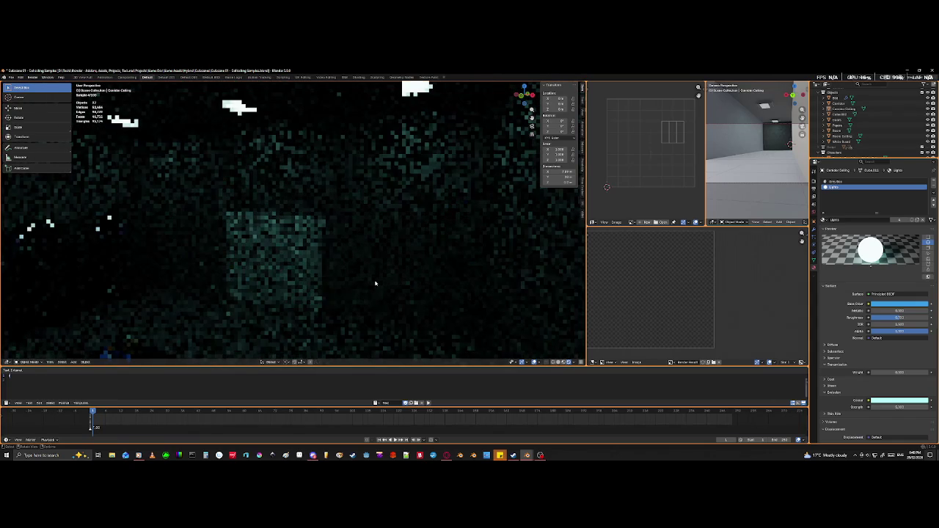
middle_click_drag(338, 294, 369, 281)
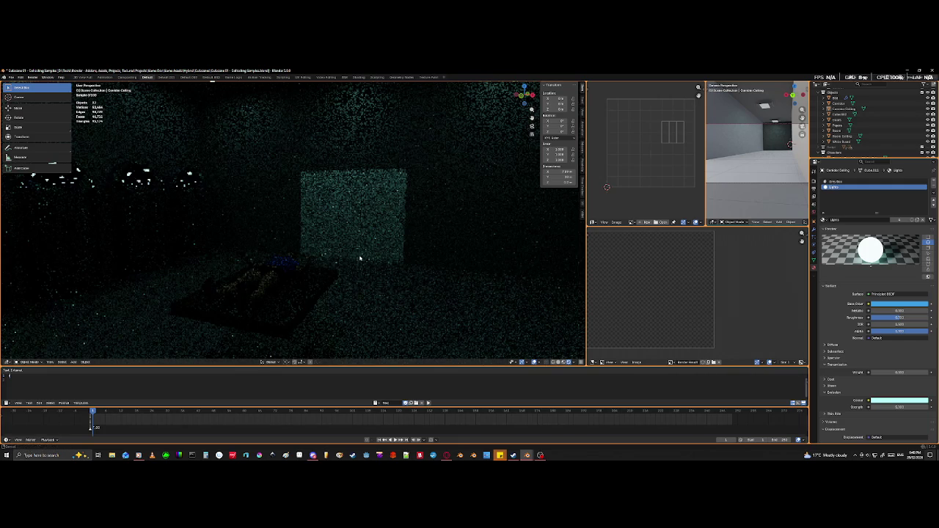
middle_click_drag(359, 258, 356, 274)
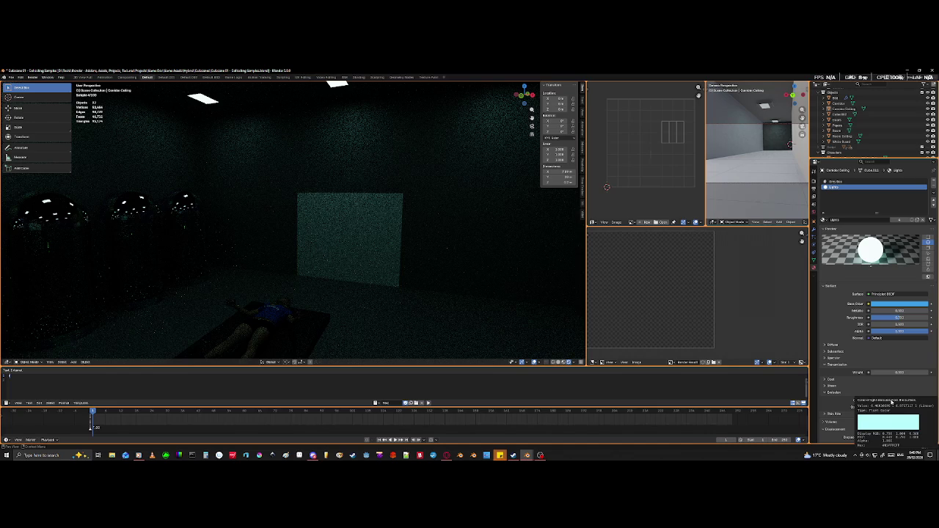
- Darken then re-brighten the Emission Color's value, and return to Material Preview shading
left_click(892, 401)
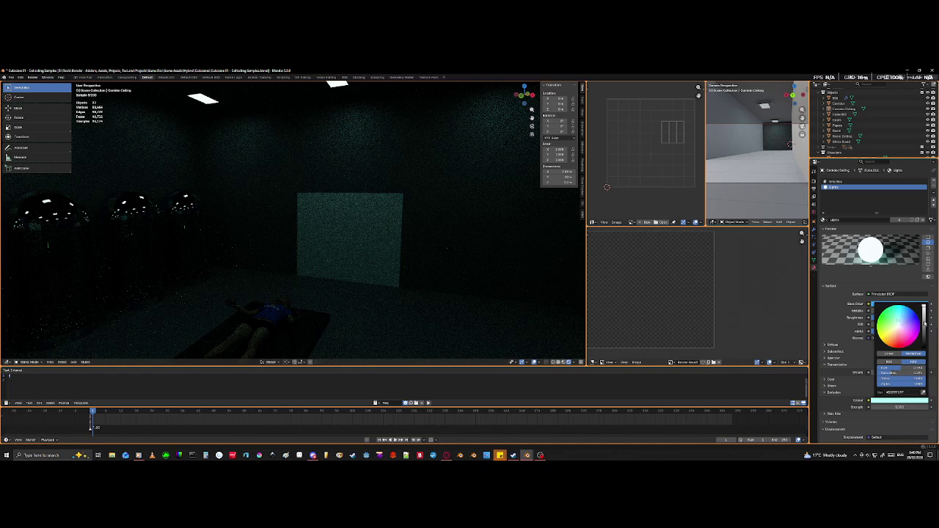
left_click(923, 320)
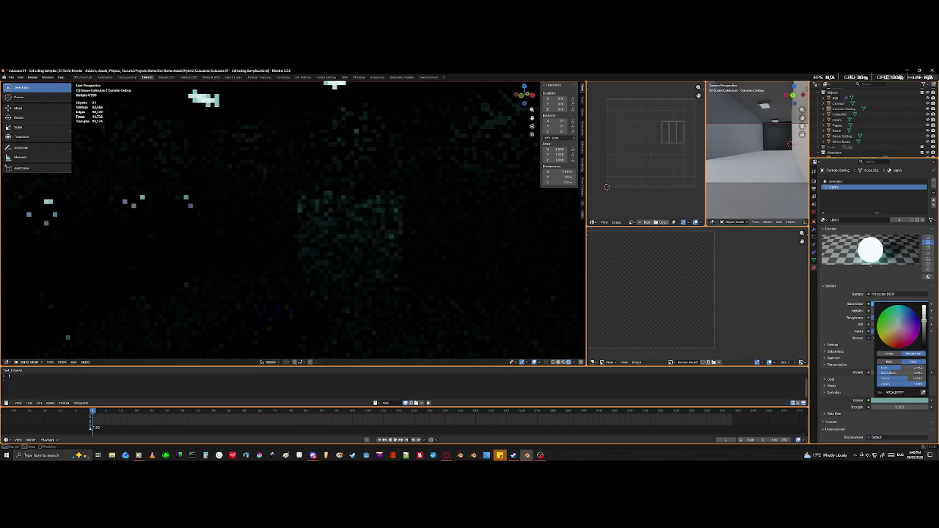
left_click_drag(923, 321, 923, 308)
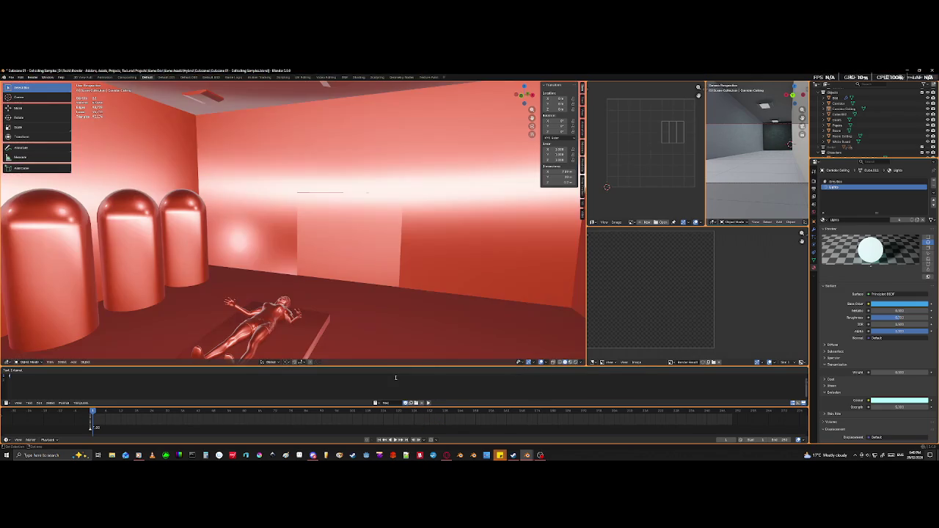
left_click(570, 362)
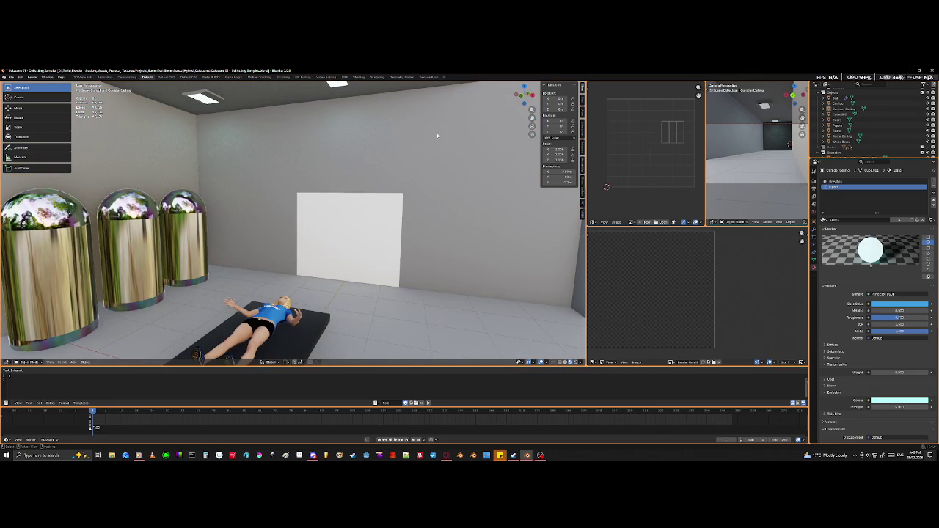
scroll(371, 251, "down", 3)
scroll(375, 242, "up", 8)
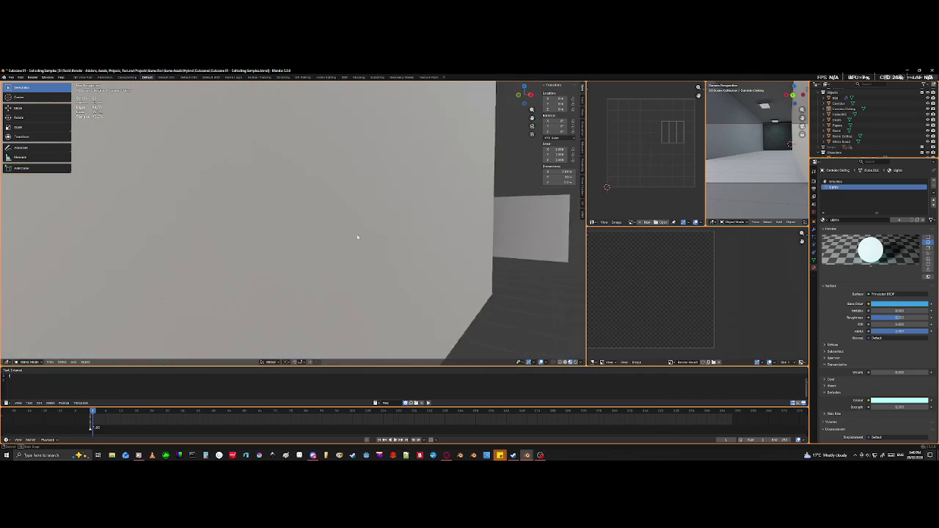
scroll(379, 238, "up", 3)
scroll(379, 238, "down", 5)
scroll(396, 239, "up", 1)
scroll(418, 239, "up", 3)
mouse_move(440, 242)
middle_mouse_down()
mouse_move(417, 237)
mouse_move(398, 250)
middle_mouse_up()
scroll(400, 250, "up", 2)
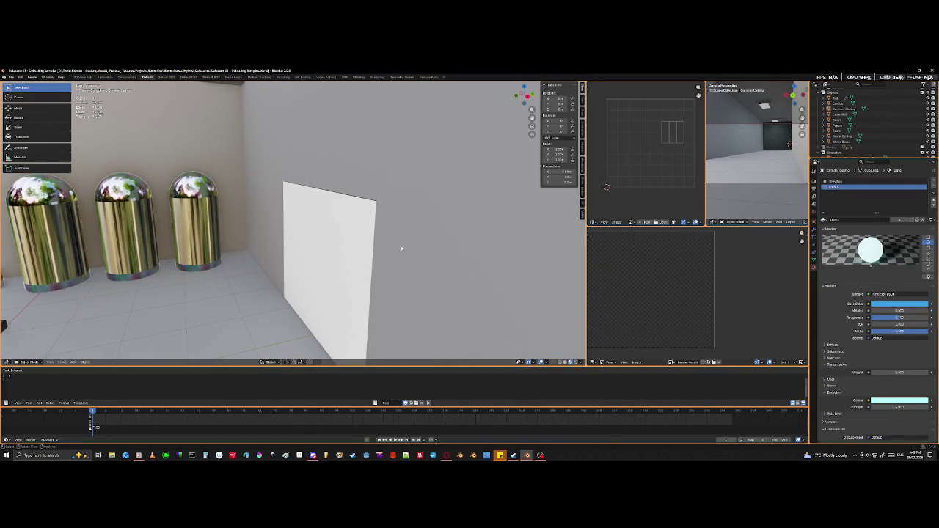
scroll(292, 236, "down", 5)
mouse_move(422, 242)
middle_mouse_down()
mouse_move(455, 244)
mouse_move(437, 239)
middle_mouse_up()
scroll(466, 245, "up", 2)
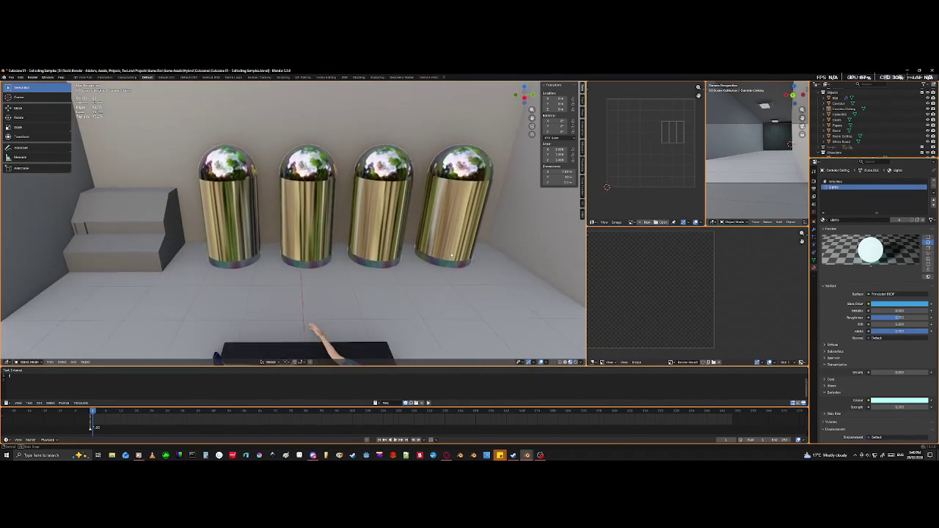
scroll(433, 238, "up", 4)
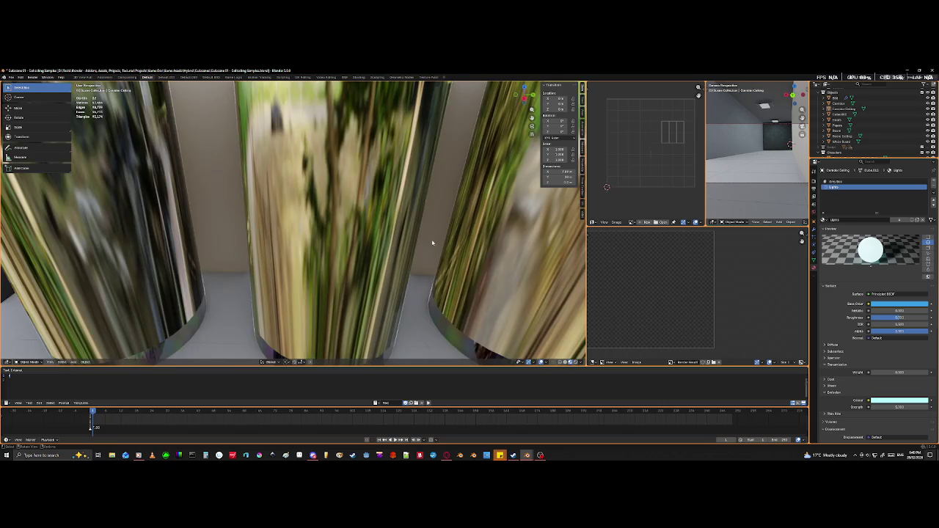
scroll(434, 237, "down", 3)
middle_click_drag(436, 233, 381, 238)
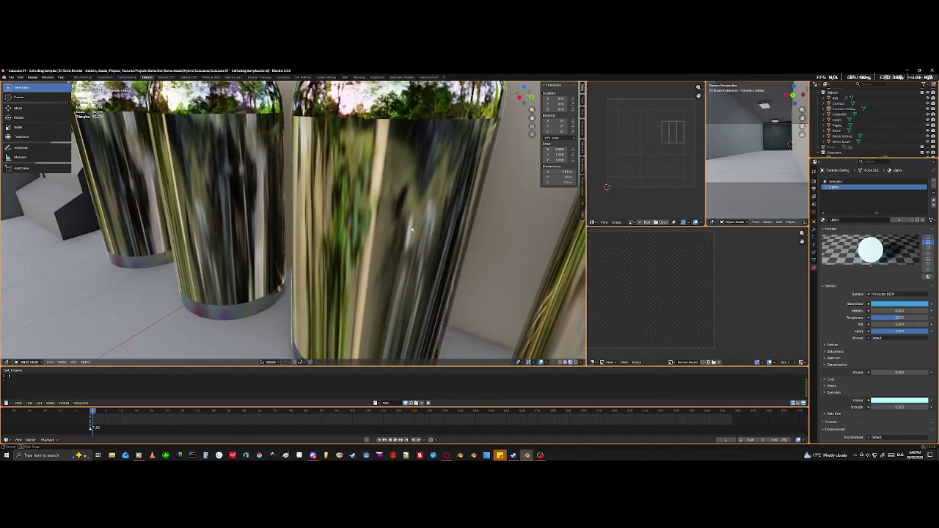
scroll(331, 245, "down", 3)
scroll(235, 259, "down", 2)
mouse_move(235, 259)
middle_mouse_down()
mouse_move(318, 230)
mouse_move(238, 247)
middle_mouse_up()
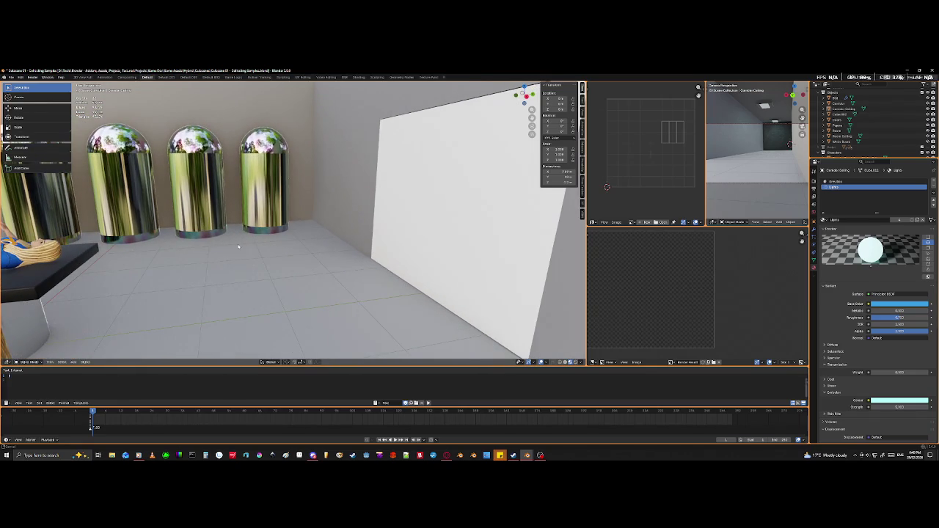
mouse_move(238, 246)
middle_mouse_down()
mouse_move(310, 252)
mouse_move(388, 228)
middle_mouse_up()
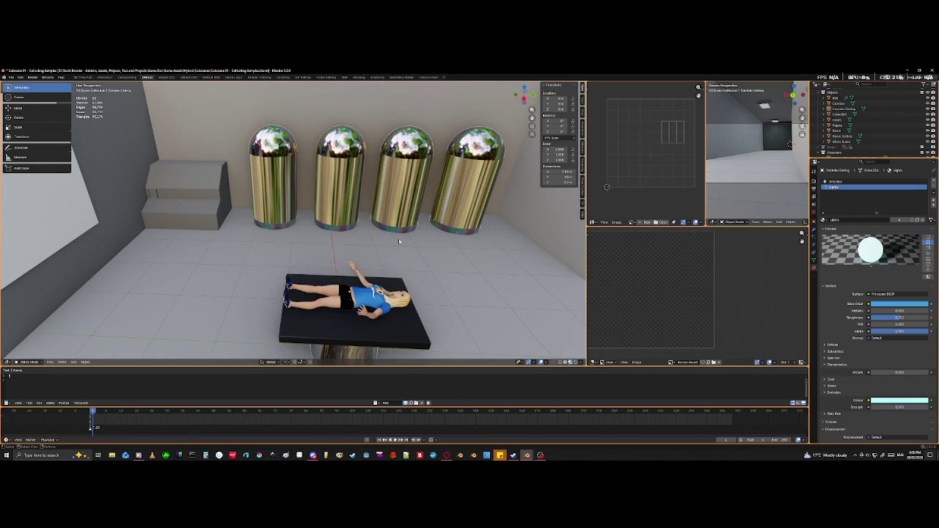
scroll(399, 241, "up", 5)
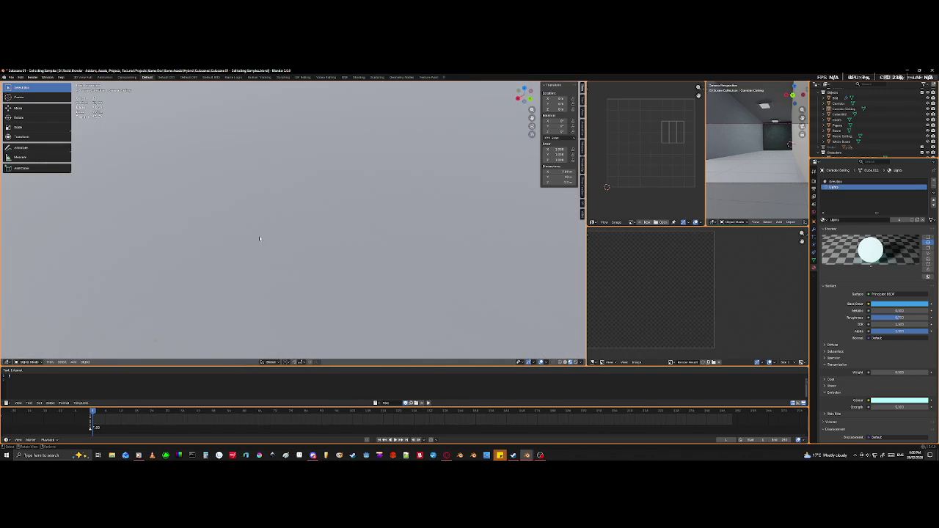
mouse_move(319, 268)
middle_mouse_down()
mouse_move(348, 248)
mouse_move(443, 236)
mouse_move(469, 293)
middle_mouse_up()
scroll(443, 237, "up", 3)
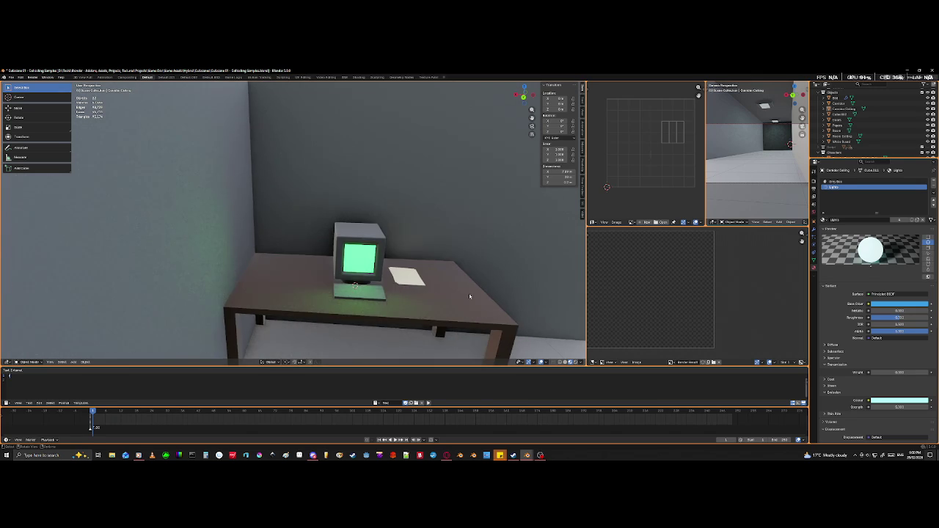
scroll(468, 294, "up", 2)
mouse_move(432, 333)
middle_mouse_down()
mouse_move(279, 240)
mouse_move(266, 264)
middle_mouse_up()
scroll(280, 240, "up", 2)
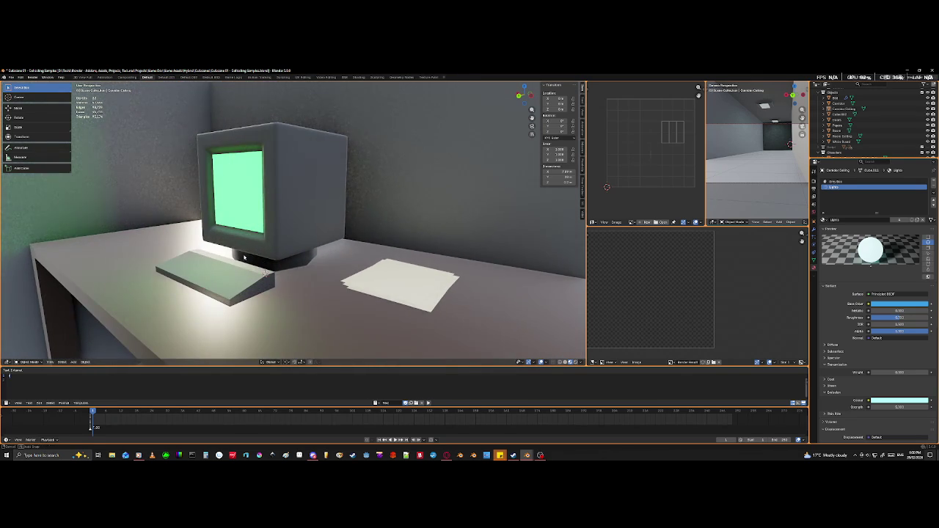
scroll(266, 264, "up", 2)
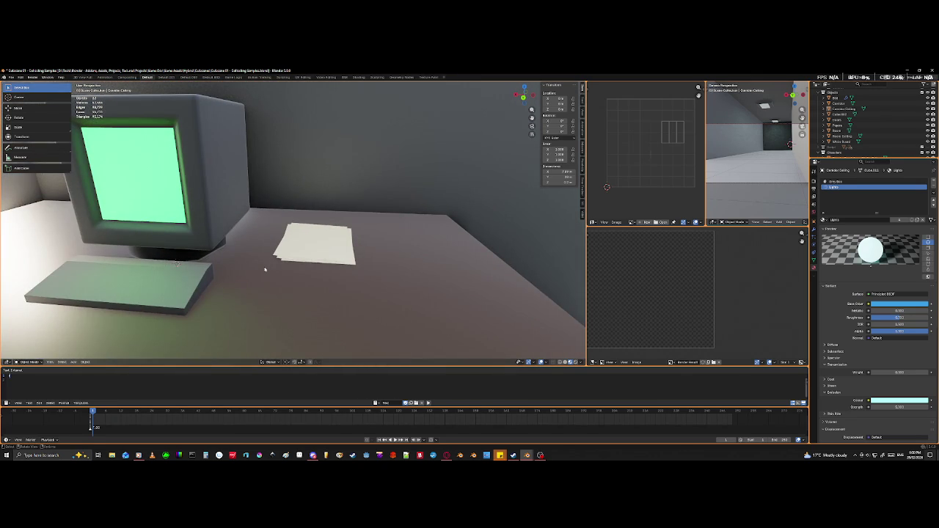
scroll(265, 269, "down", 2)
scroll(265, 269, "down", 2)
scroll(265, 269, "down", 1)
right_click(246, 265)
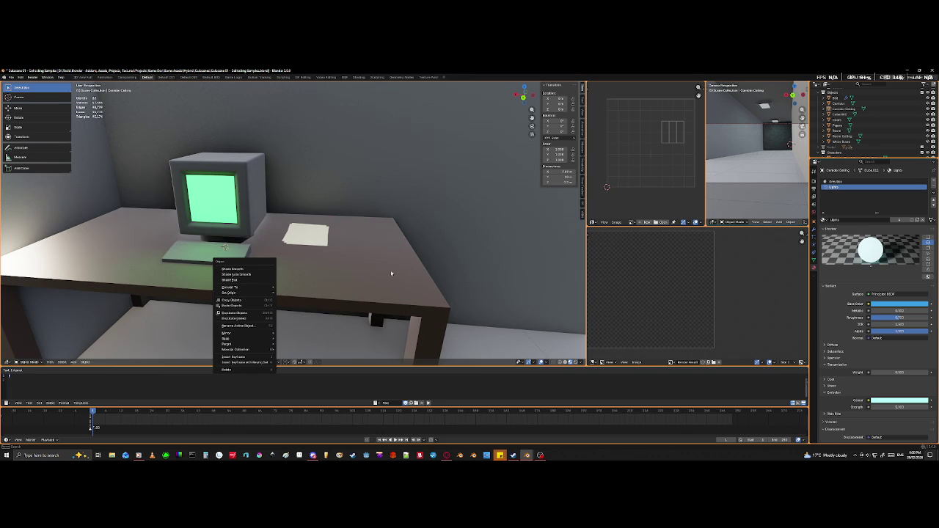
key("Escape")
scroll(486, 243, "down", 3)
mouse_move(486, 242)
middle_mouse_down()
mouse_move(347, 256)
mouse_move(557, 260)
middle_mouse_up()
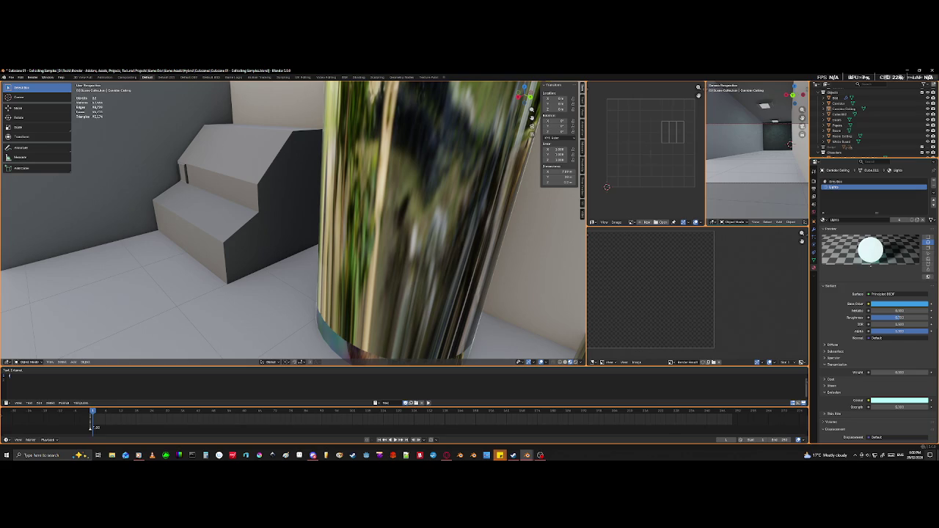
- Orbit to the corridor, hide the Corridor Ceiling with its lights, and view it from above
middle_click_drag(246, 286, 249, 326)
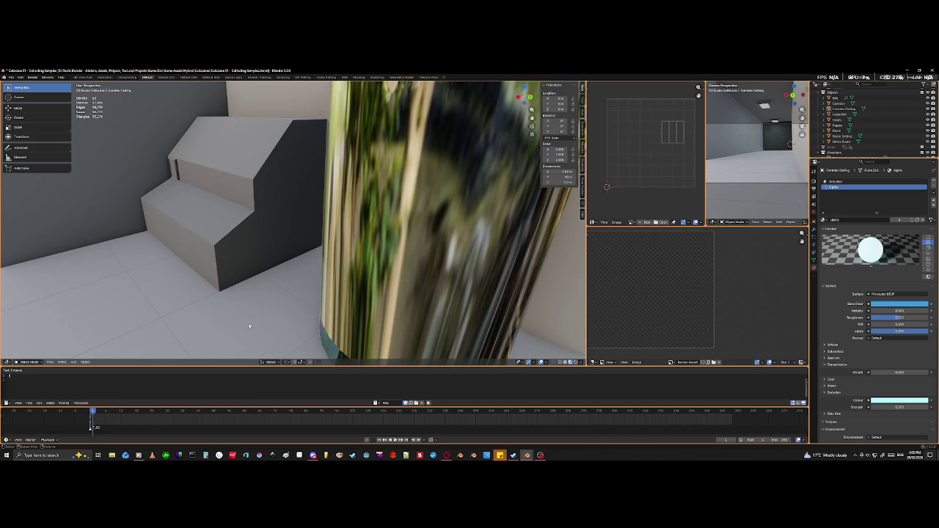
scroll(286, 169, "down", 5)
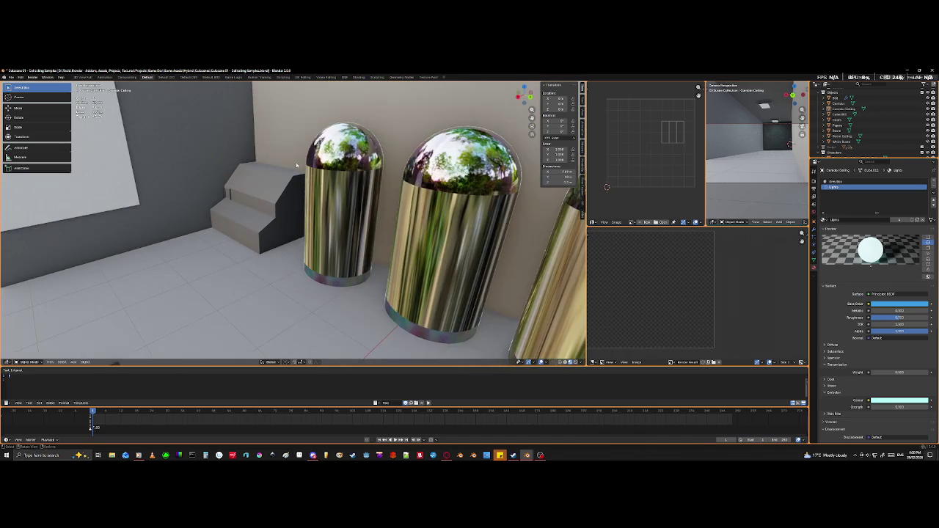
middle_click_drag(269, 180, 506, 222)
middle_click_drag(417, 199, 382, 214)
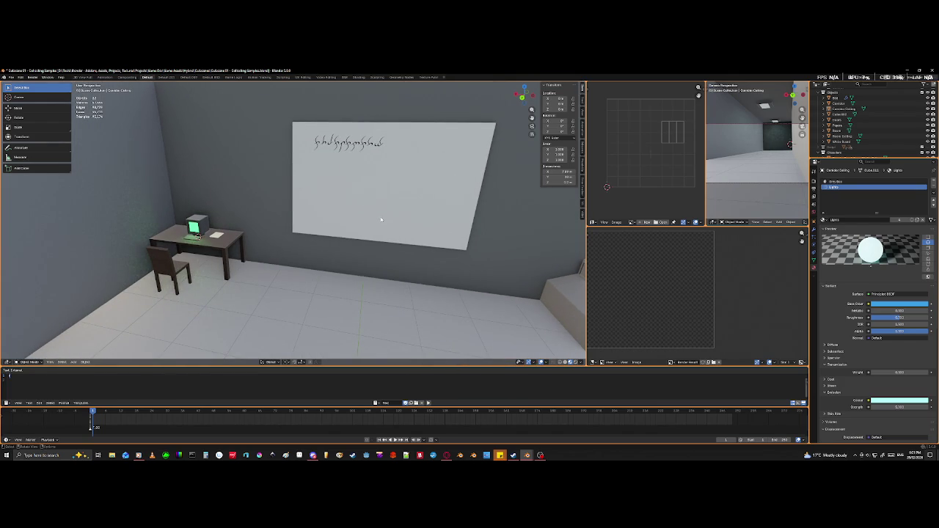
mouse_move(380, 217)
middle_mouse_down()
mouse_move(353, 238)
mouse_move(254, 237)
mouse_move(134, 285)
middle_mouse_up()
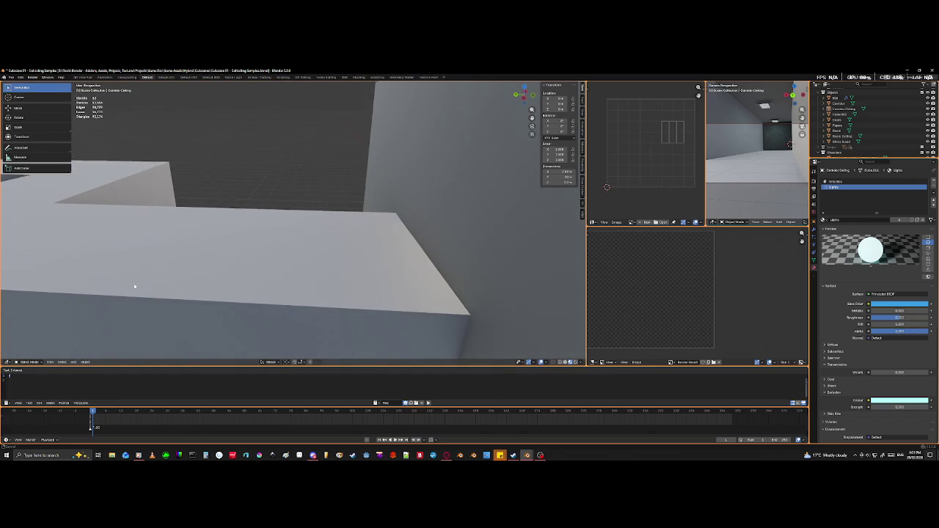
mouse_move(76, 256)
middle_mouse_down()
mouse_move(172, 279)
mouse_move(222, 278)
mouse_move(171, 273)
middle_mouse_up()
scroll(195, 255, "up", 6)
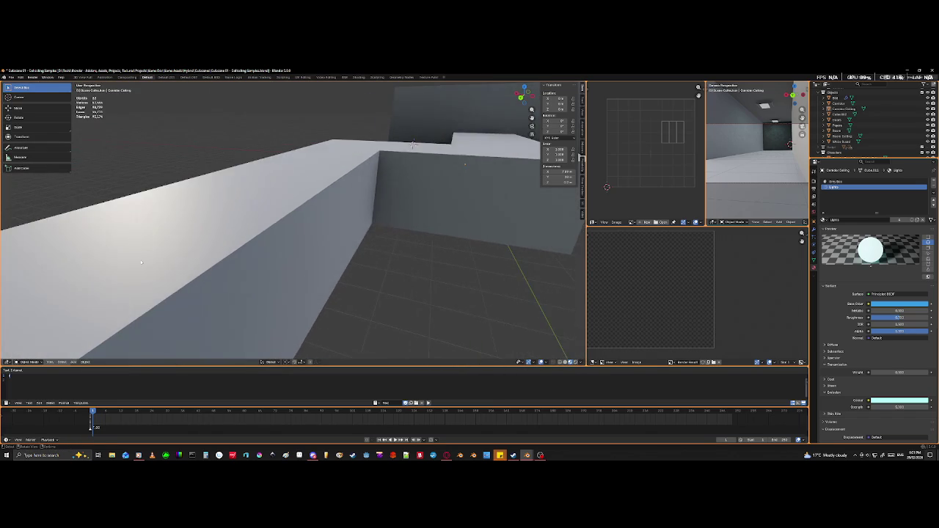
mouse_move(167, 213)
middle_mouse_down()
mouse_move(191, 187)
mouse_move(267, 187)
middle_mouse_up()
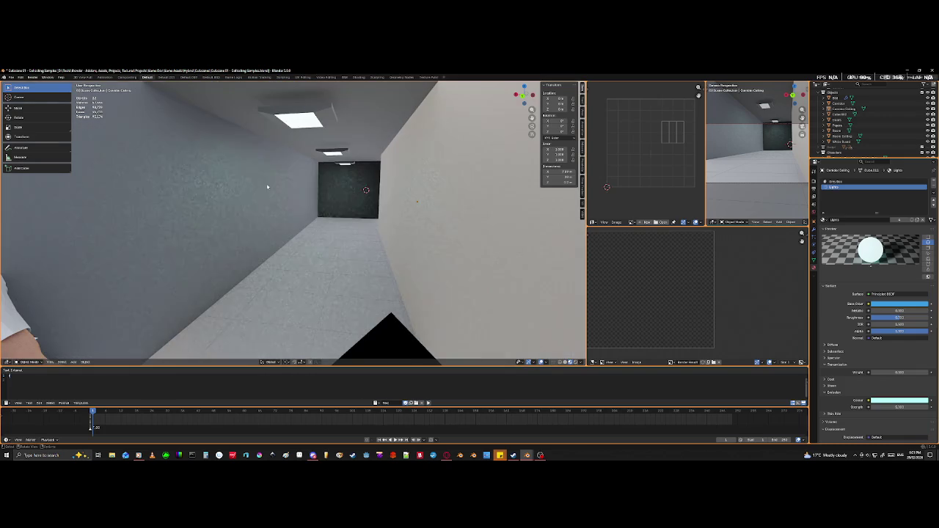
left_click(242, 116)
key("h")
mouse_move(241, 116)
middle_mouse_down()
mouse_move(361, 130)
mouse_move(340, 200)
middle_mouse_up()
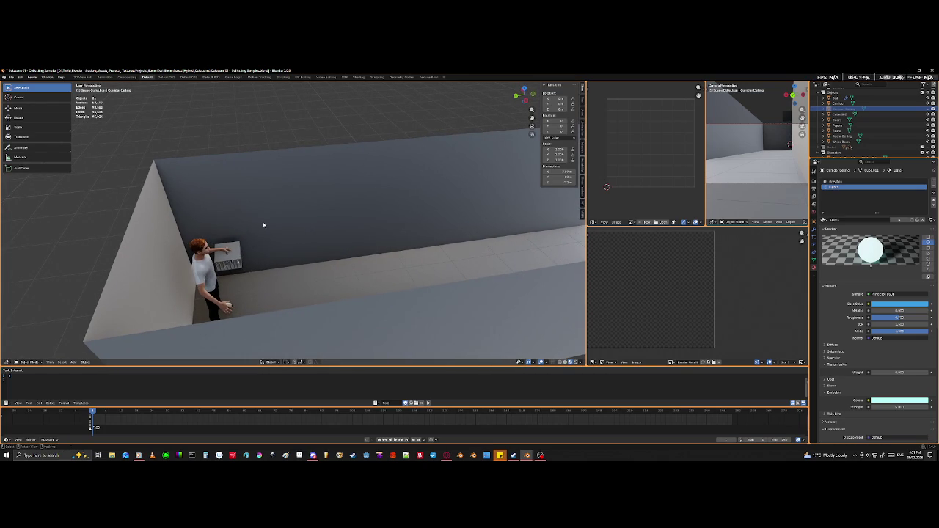
- Add a cylinder beside the Corridor walls and scale it down
left_click(286, 241)
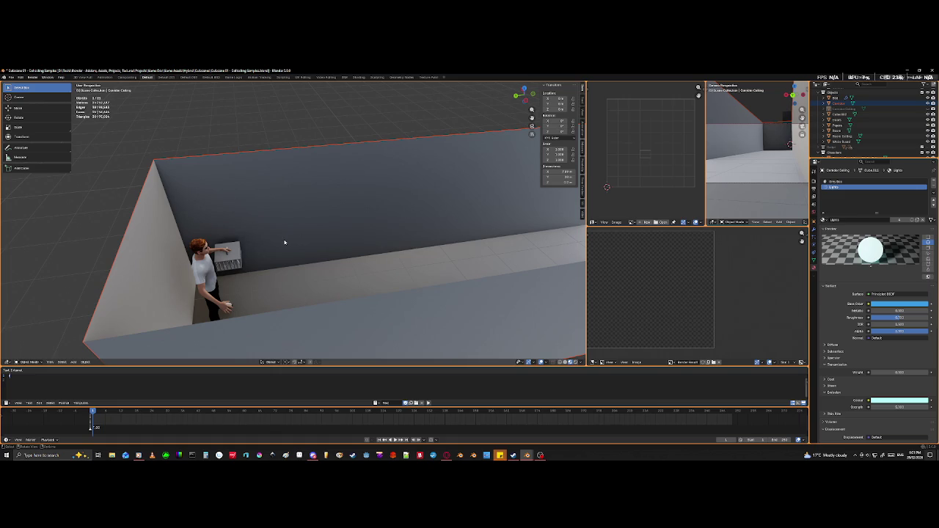
key("g")
key("shift+a")
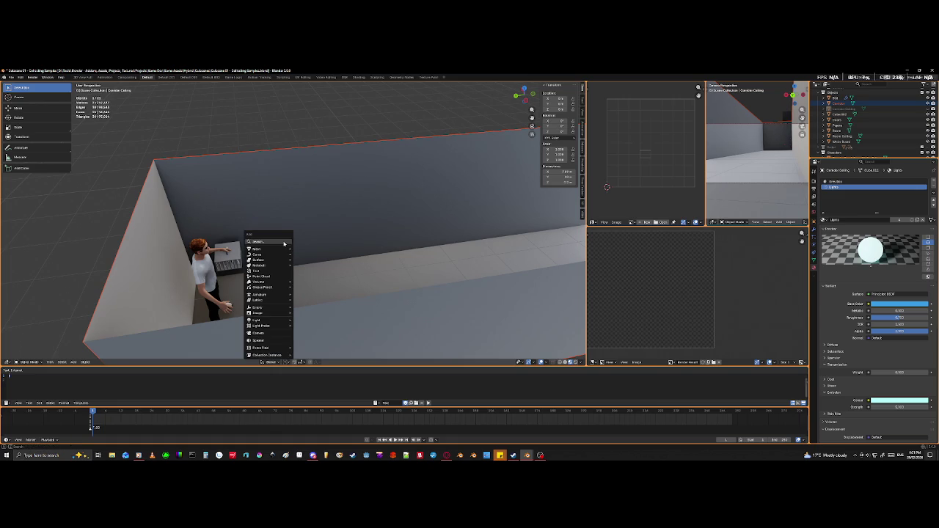
mouse_move(258, 249)
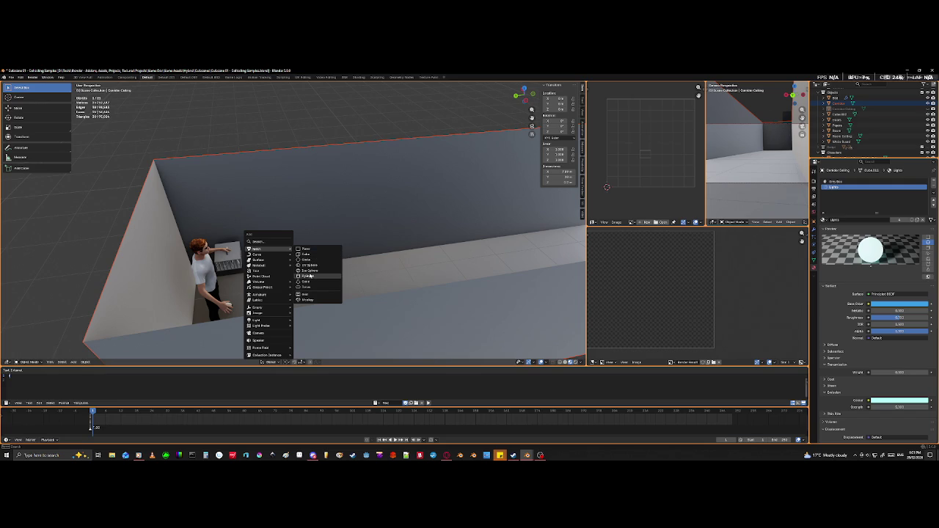
left_click(310, 276)
key("s")
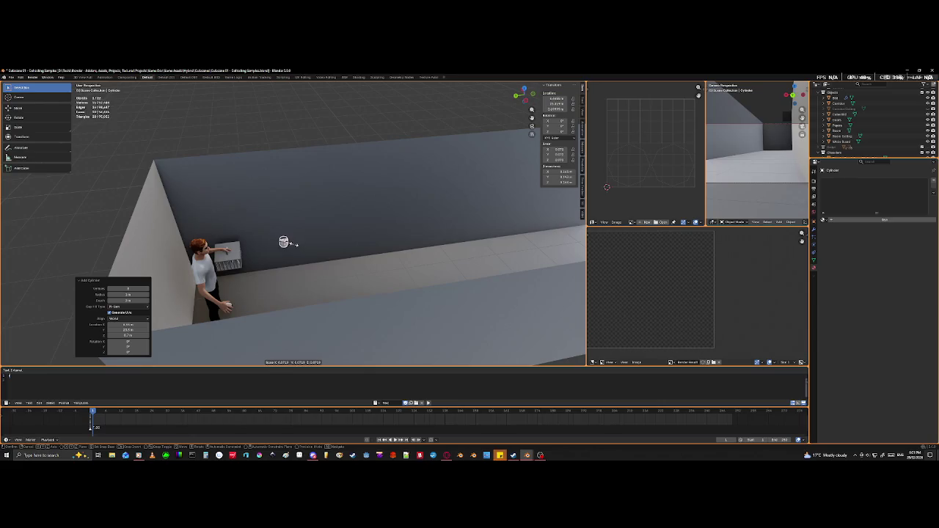
left_click(287, 243)
mouse_move(294, 264)
middle_mouse_down()
mouse_move(267, 266)
mouse_move(299, 273)
middle_mouse_up()
scroll(262, 264, "up", 3)
- Rotate the cylinder 90° around X, undoing a mistaken 90° turn around Y
key("r")
key("x")
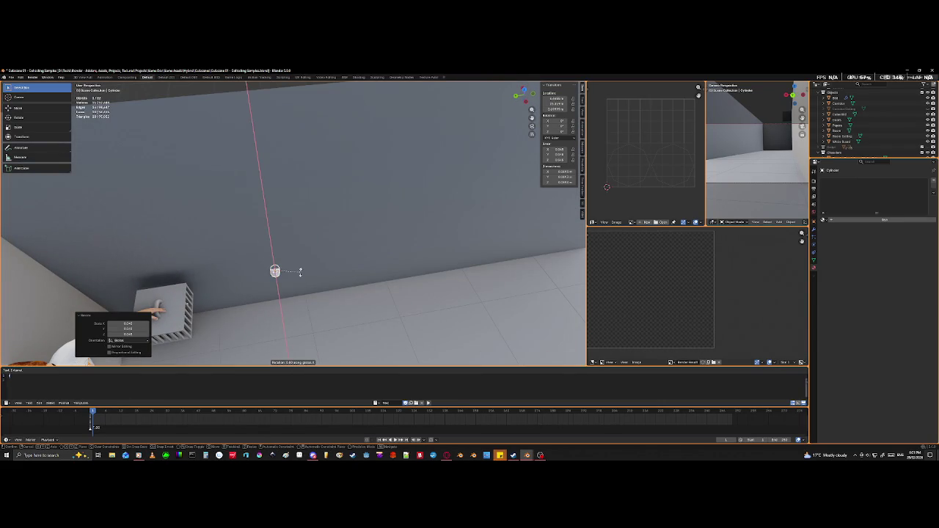
type("y90")
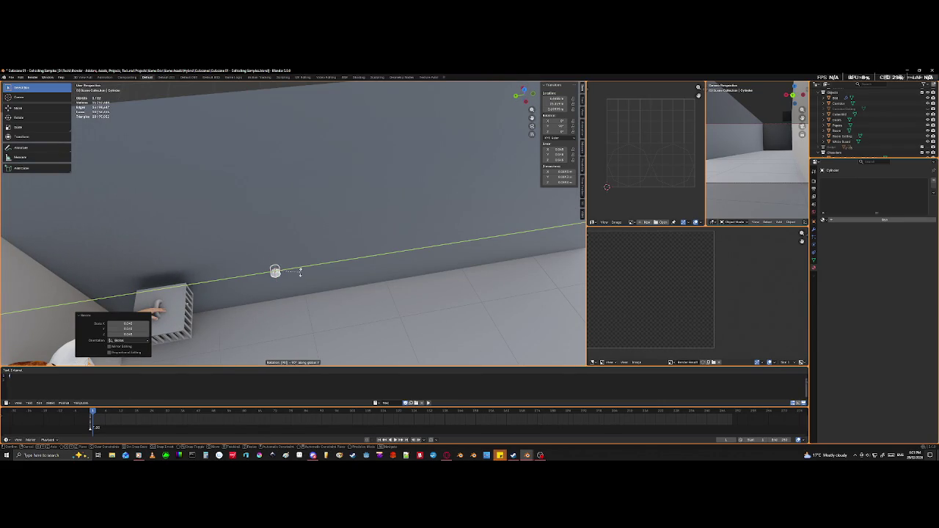
key("Return")
mouse_move(299, 272)
middle_mouse_down()
mouse_move(266, 264)
mouse_move(298, 262)
middle_mouse_up()
key("ctrl+z")
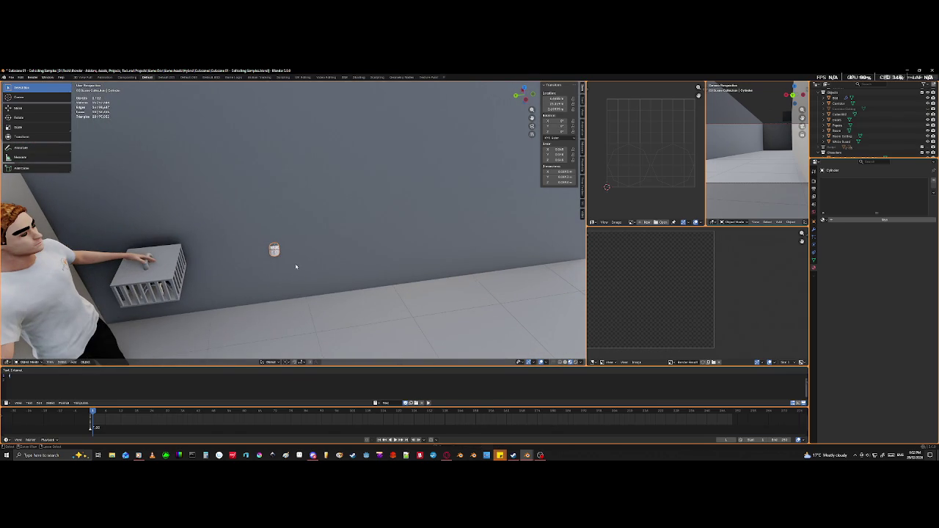
type("rx90")
key("Return")
- Apply Shade Smooth to the cylinder
scroll(275, 269, "up", 4)
mouse_move(275, 268)
middle_mouse_down()
mouse_move(114, 251)
mouse_move(169, 269)
middle_mouse_up()
right_click(114, 252)
left_click(147, 243)
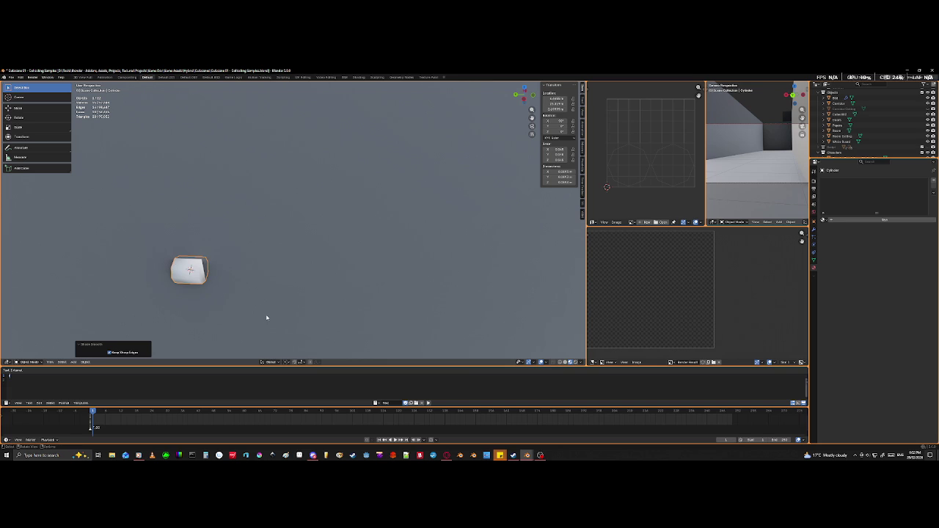
- Round the small cylinder with subdivision (Ctrl+2) and add an edge loop around its middle
key("ctrl+2")
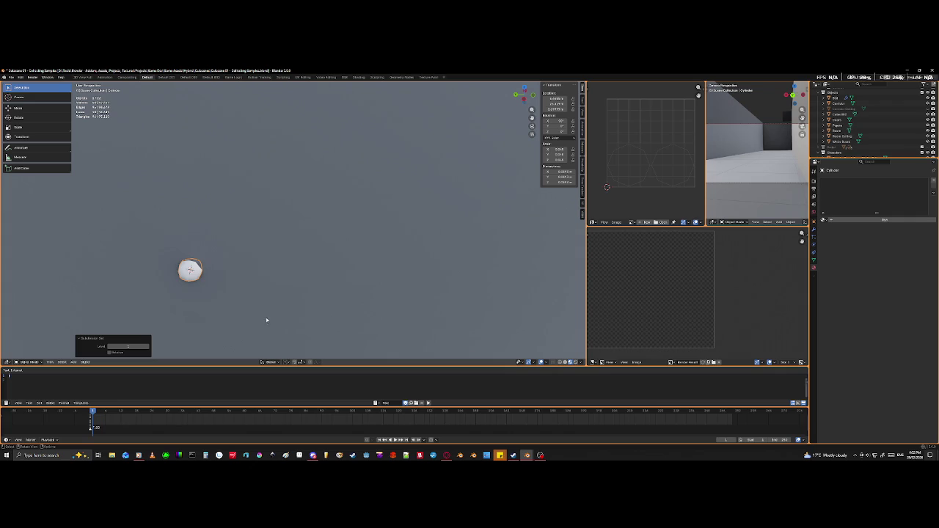
key("Tab")
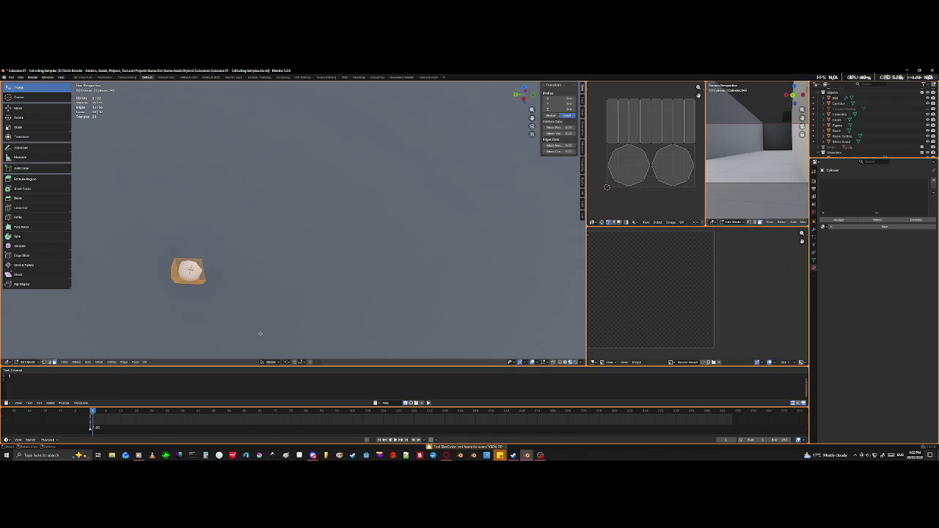
key("ctrl+r")
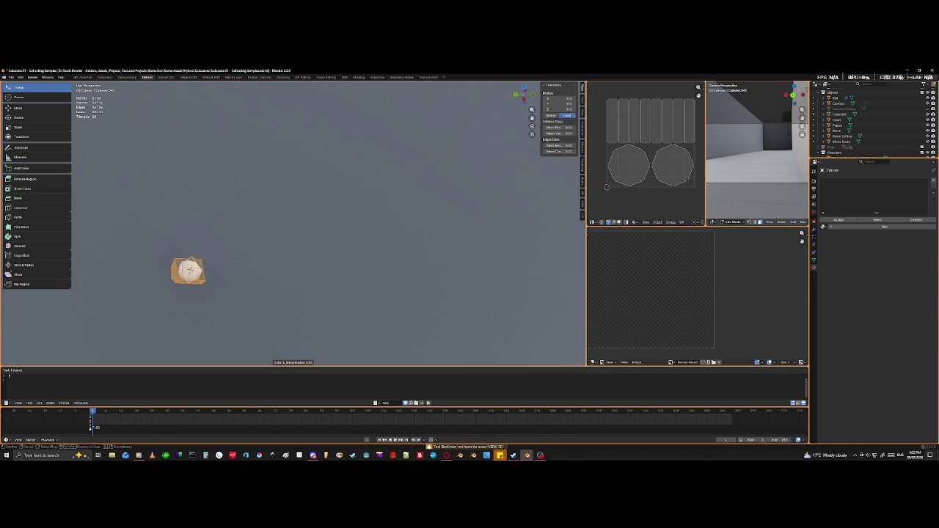
left_click(190, 273)
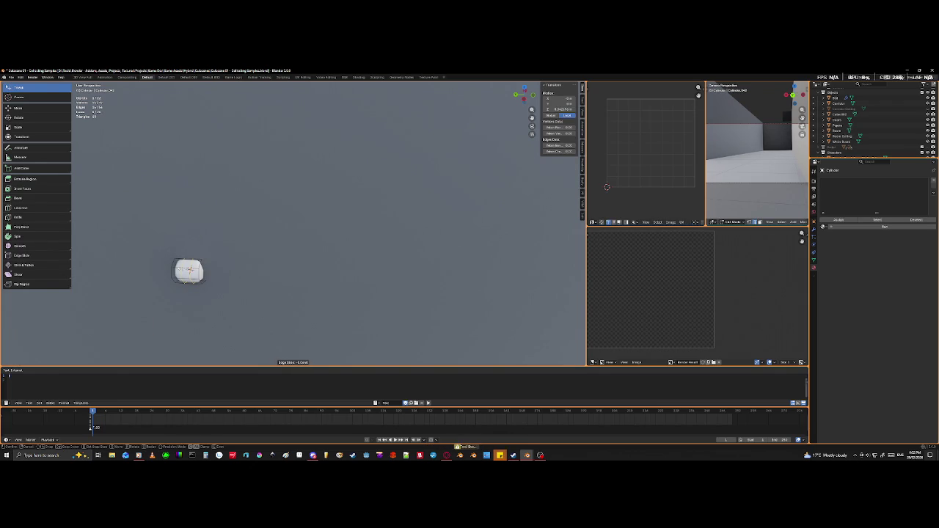
left_click(194, 320)
- Scale the new edge loop along Y and inspect the cylinder's rounded shape
key("s")
key("x")
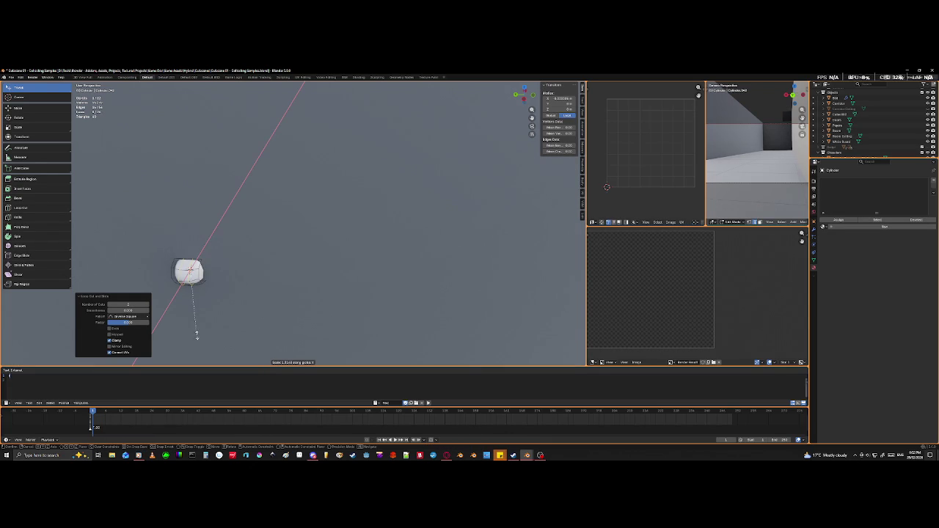
key("y")
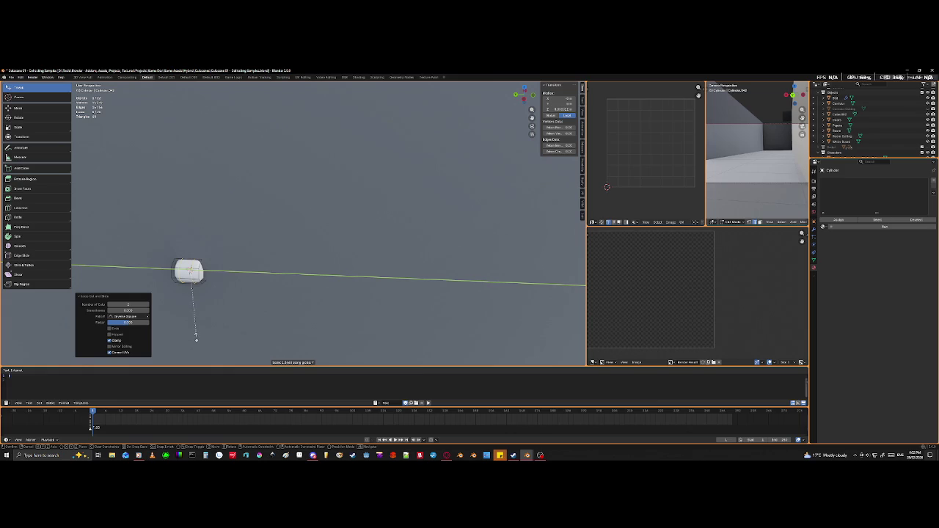
left_click(202, 110)
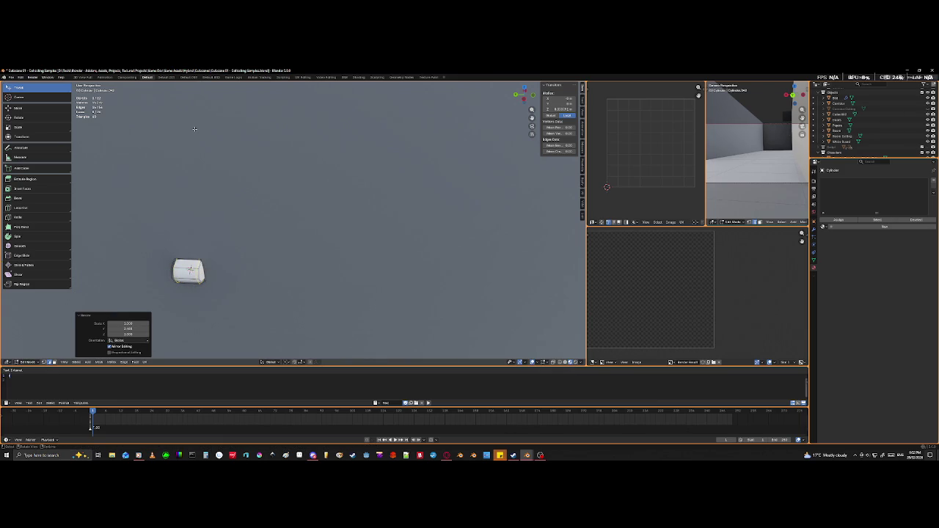
mouse_move(219, 197)
middle_mouse_down()
mouse_move(230, 247)
mouse_move(260, 243)
middle_mouse_up()
scroll(221, 241, "up", 2)
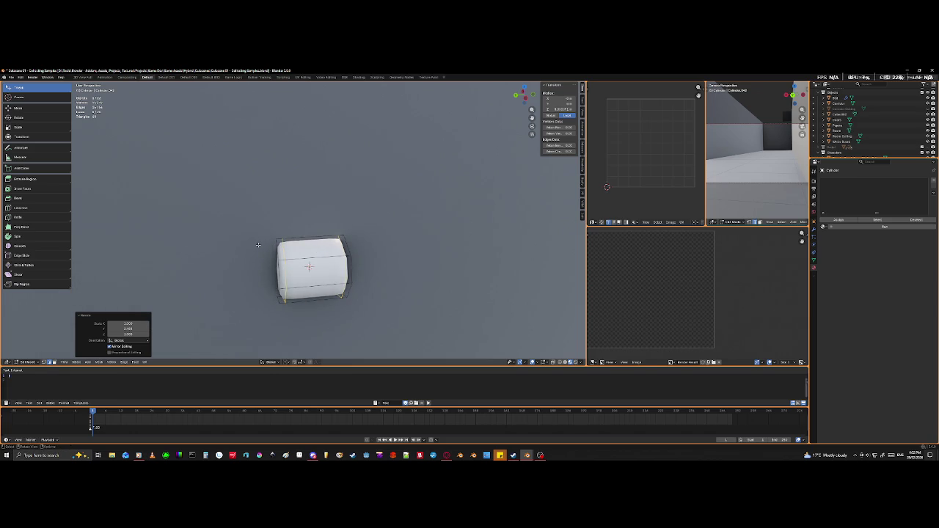
middle_click_drag(326, 292, 347, 294)
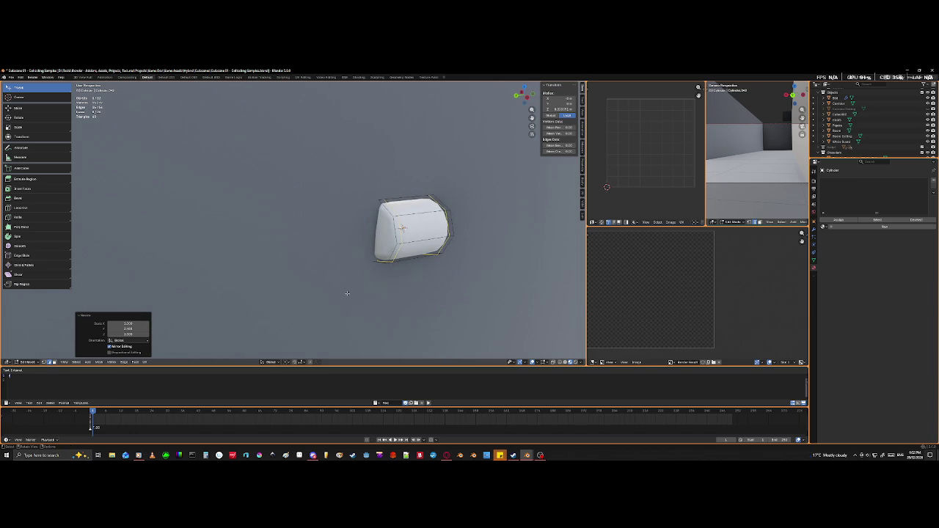
mouse_move(409, 237)
middle_mouse_down()
mouse_move(367, 266)
mouse_move(373, 256)
middle_mouse_up()
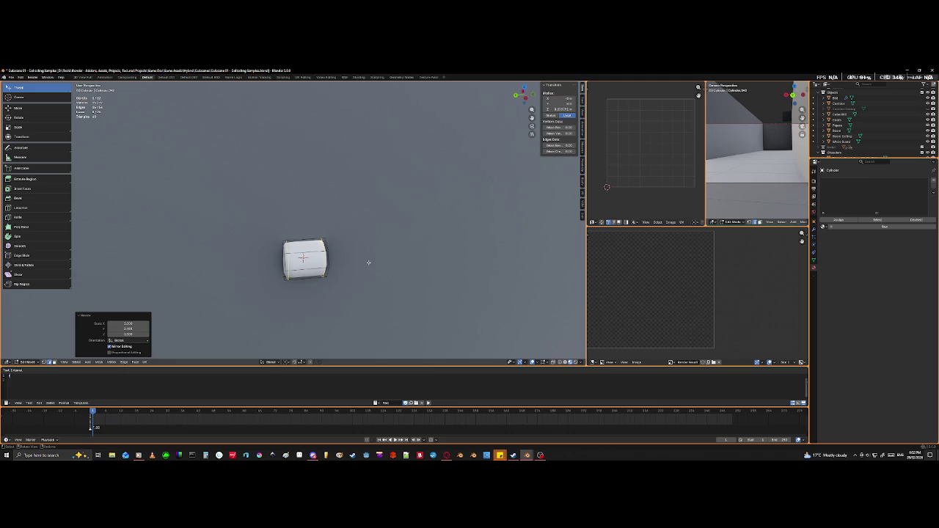
middle_click_drag(368, 262, 355, 264)
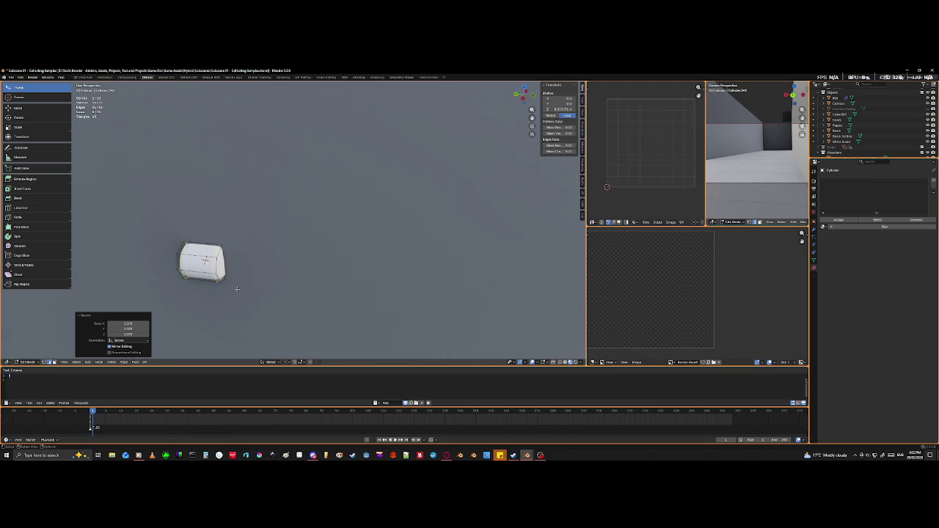
- Back in Object Mode, begin stretching the whole cylinder along Y
key("Tab")
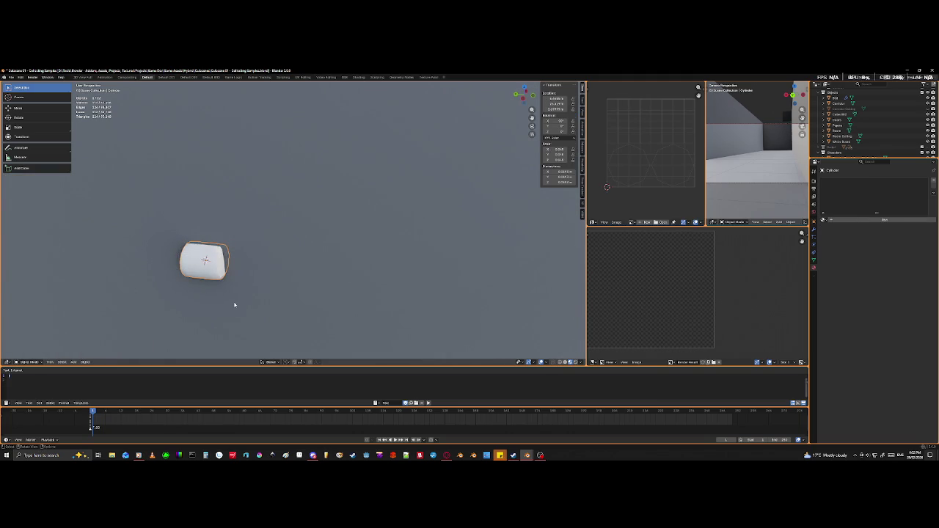
key("s")
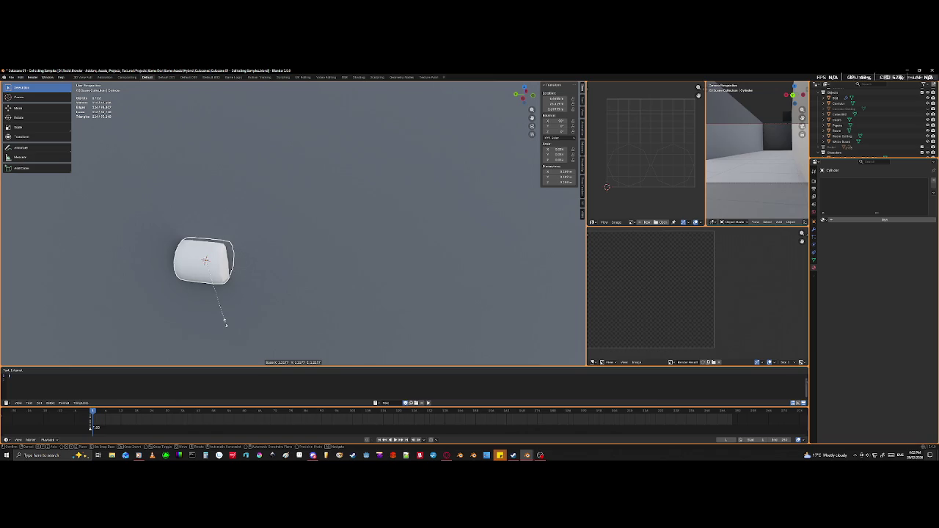
key("x")
key("y")
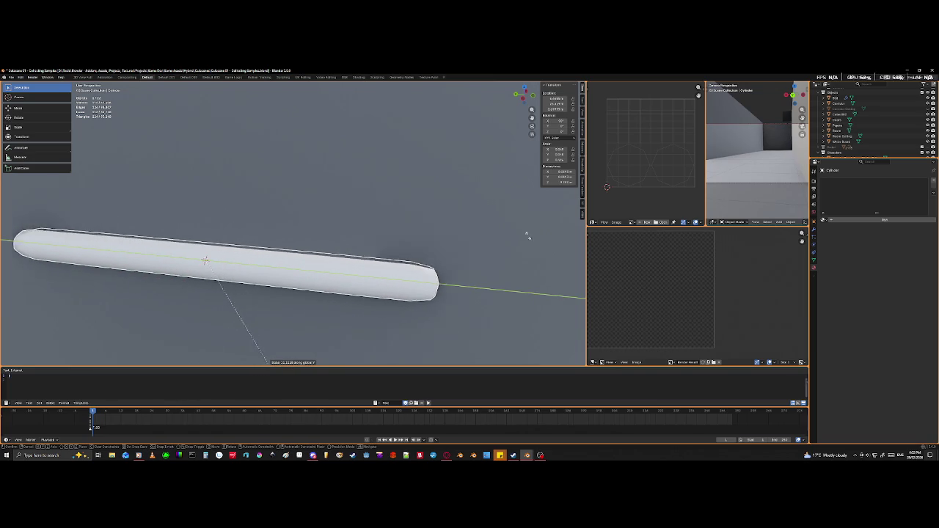
- Confirm the cylinder's Y stretch, leave local view, and move it along X toward the wall
left_click(556, 280)
scroll(474, 237, "down", 10)
key("KP_Divide")
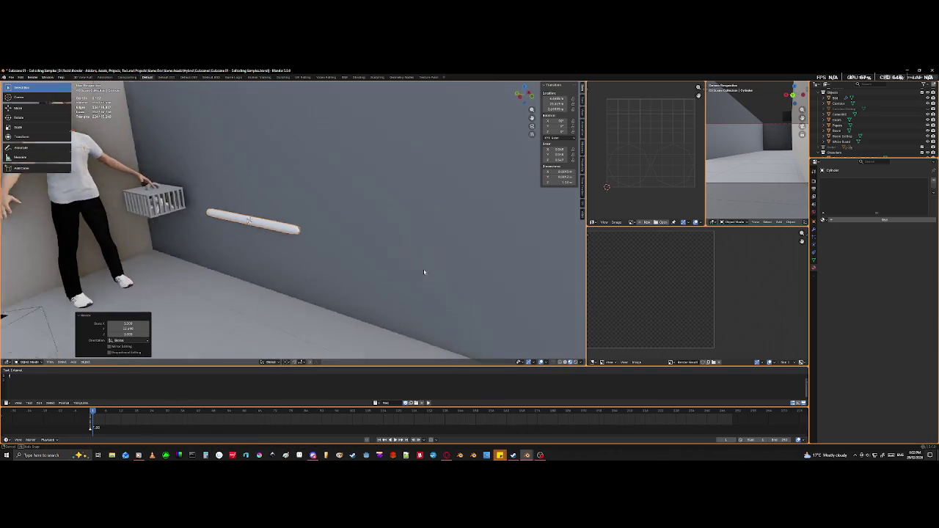
mouse_move(417, 277)
middle_mouse_down()
mouse_move(415, 289)
mouse_move(397, 266)
middle_mouse_up()
key("g")
key("y")
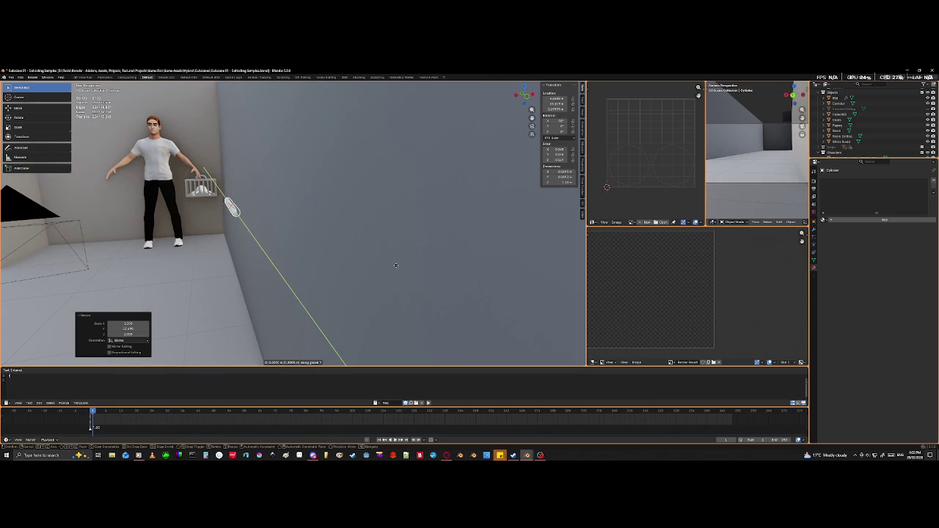
key("x")
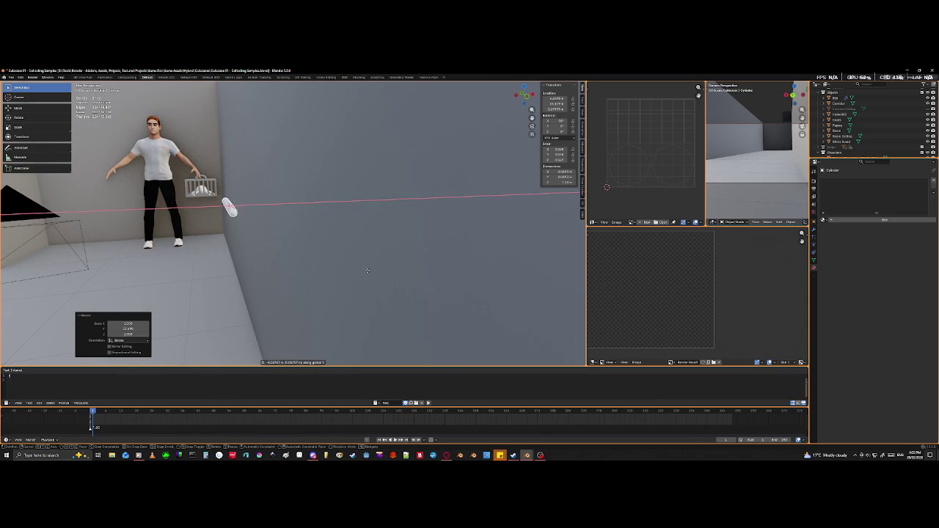
left_click(358, 285)
- Scale the cylinder along Y into a long pipe
mouse_move(267, 248)
middle_mouse_down()
mouse_move(271, 266)
mouse_move(296, 245)
mouse_move(287, 256)
middle_mouse_up()
key("s")
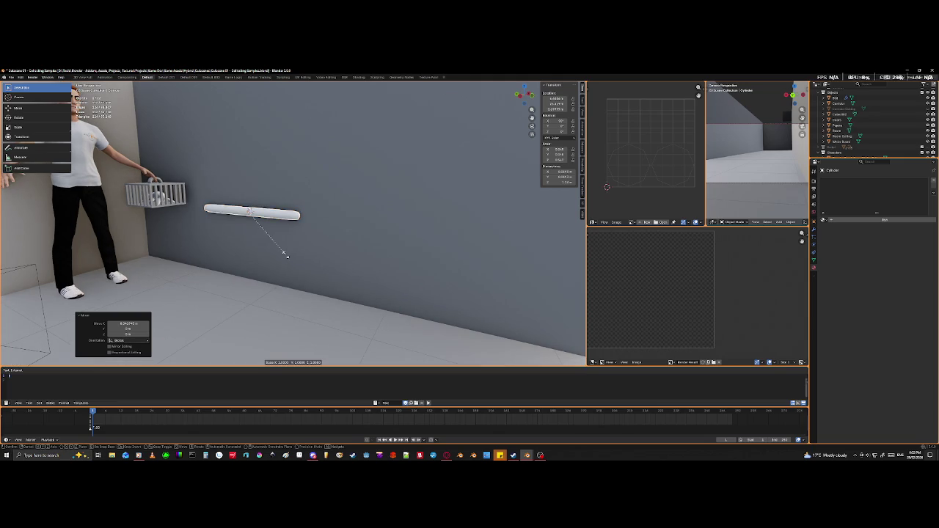
key("y")
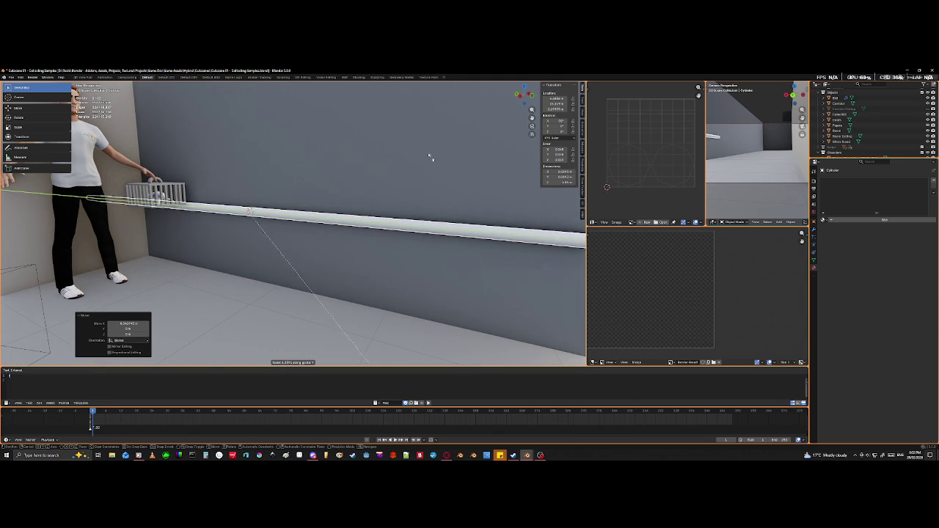
left_click(378, 104)
scroll(303, 154, "up", 2)
mouse_move(304, 153)
middle_mouse_down()
mouse_move(298, 193)
mouse_move(330, 140)
mouse_move(384, 111)
mouse_move(371, 130)
middle_mouse_up()
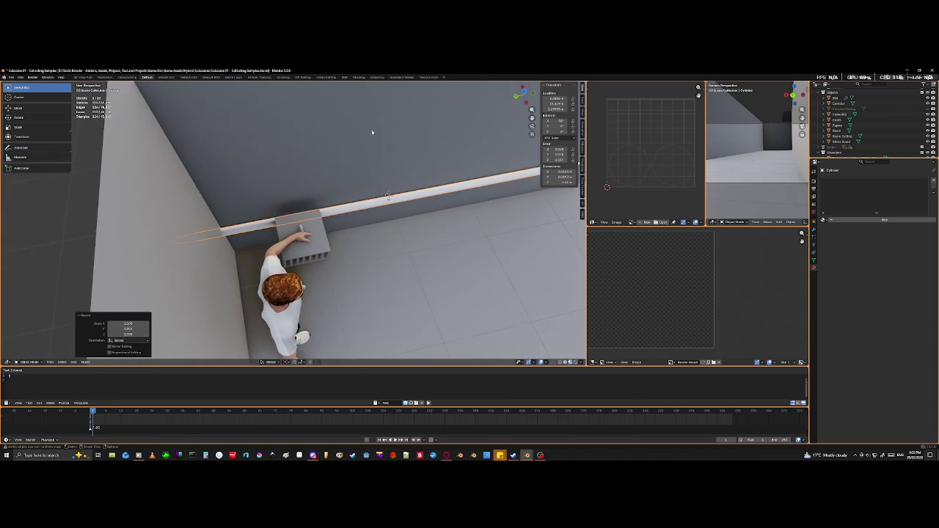
- Slide the pipe along Y into place beside the vent box
key("g")
key("y")
left_click(405, 130)
mouse_move(405, 130)
middle_mouse_down()
mouse_move(352, 154)
mouse_move(404, 130)
mouse_move(333, 137)
mouse_move(325, 151)
mouse_move(338, 164)
mouse_move(366, 158)
middle_mouse_up()
key("Tab")
- Scale the pipe's mesh along Y in Edit Mode and view the whole pipe
scroll(345, 163, "up", 5)
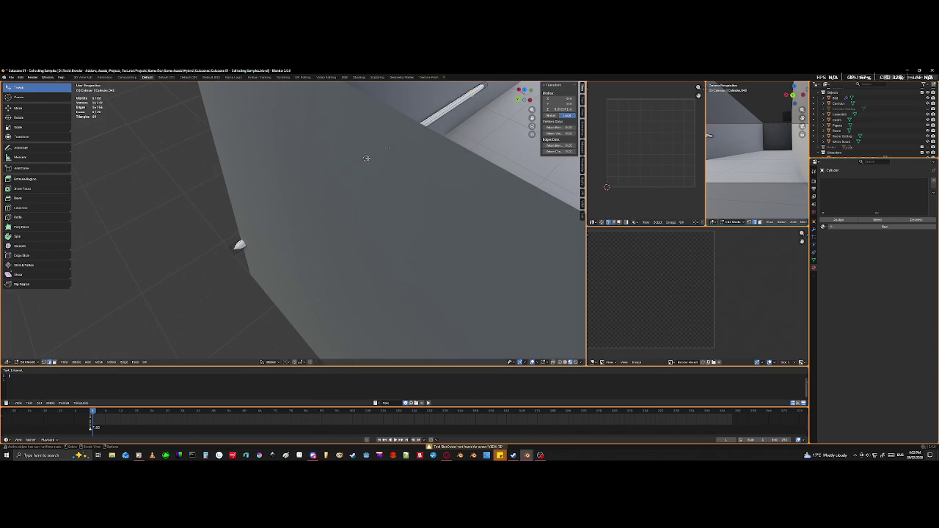
key("s")
key("y")
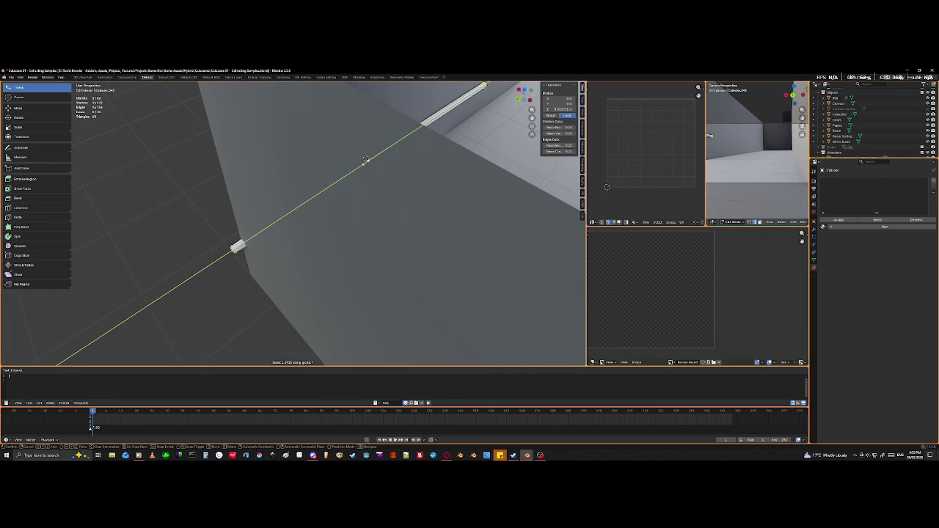
left_click(366, 160)
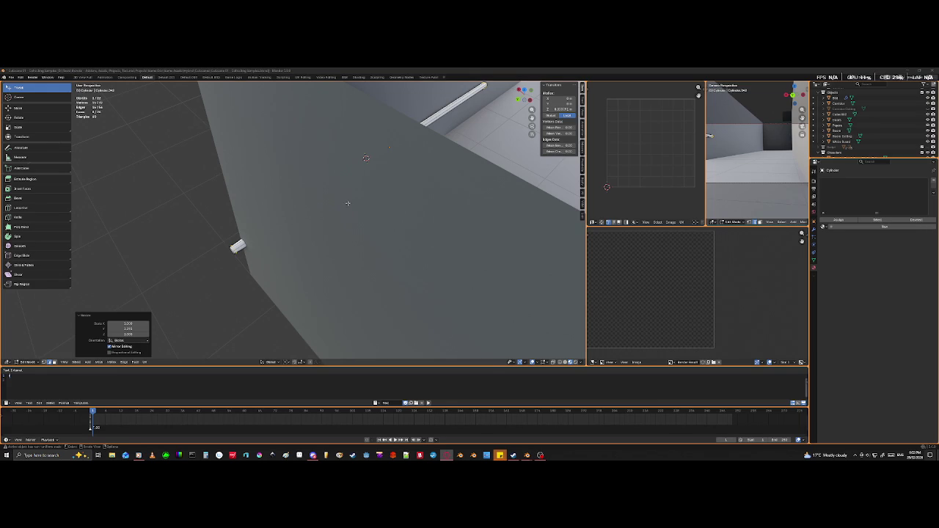
scroll(446, 273, "down", 5)
mouse_move(446, 273)
middle_mouse_down()
mouse_move(322, 253)
mouse_move(237, 254)
mouse_move(156, 274)
middle_mouse_up()
scroll(321, 253, "up", 4)
scroll(238, 253, "up", 3)
scroll(156, 274, "up", 2)
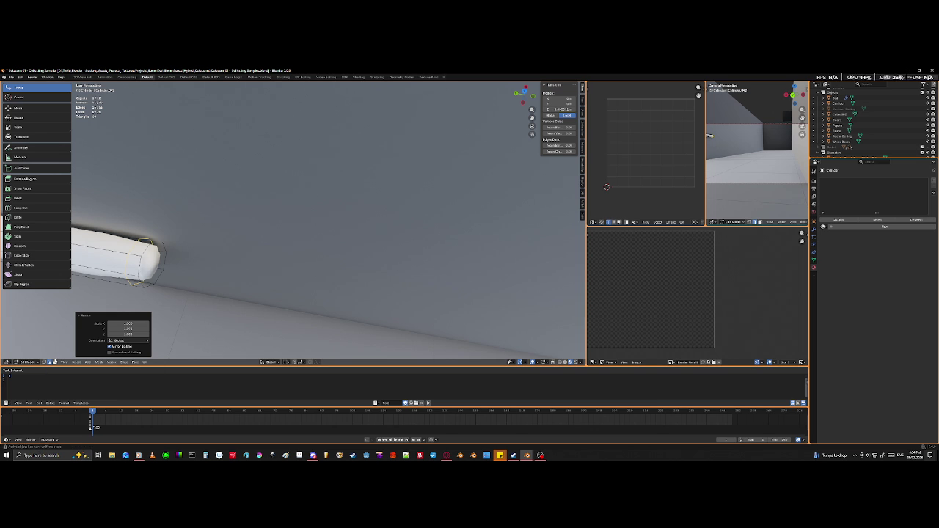
- Select only the pipe's end-cap face
left_click(62, 349)
left_click(151, 260)
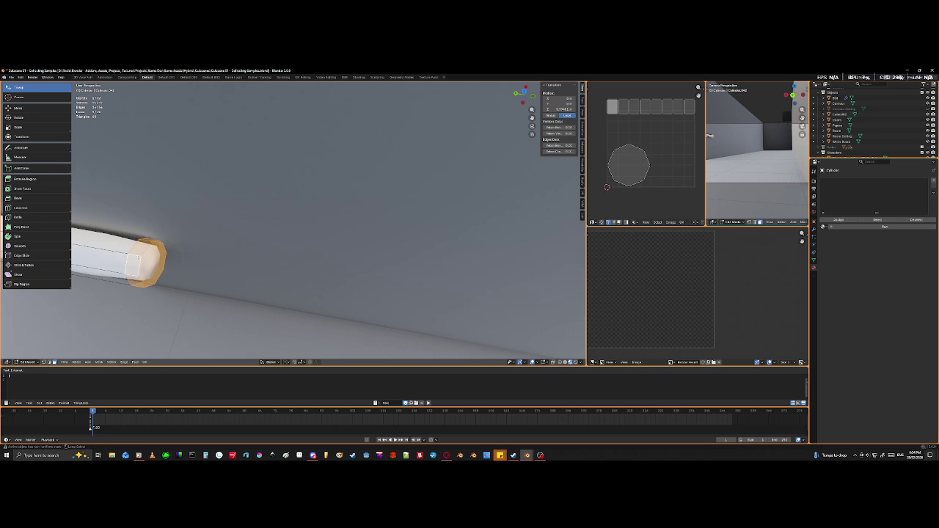
scroll(155, 270, "down", 5)
scroll(155, 270, "down", 3)
scroll(155, 270, "down", 2)
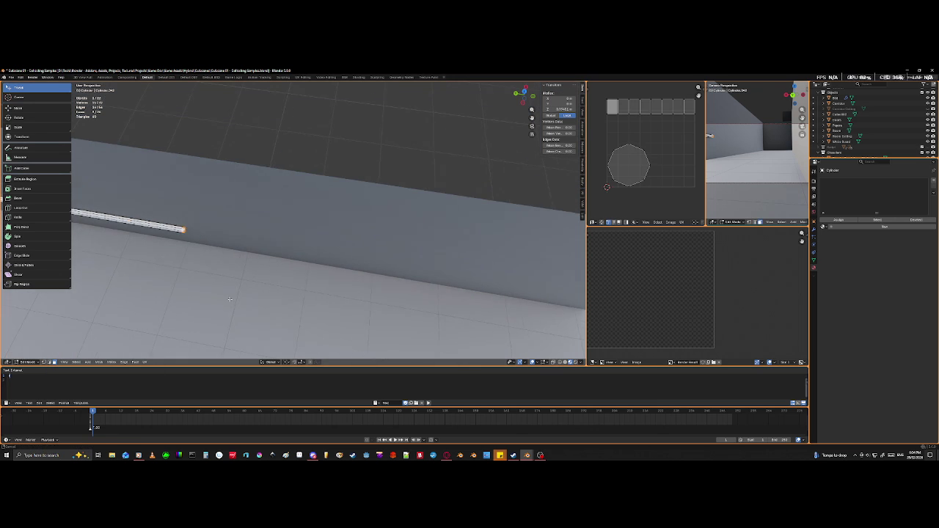
middle_click_drag(176, 279, 216, 299)
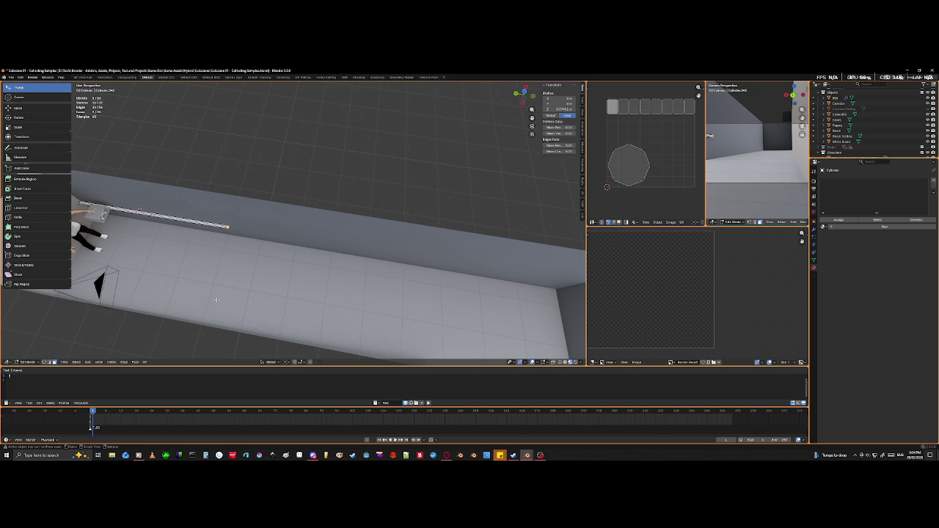
- Drag the pipe's end along global Y so it spans the wall's full length
key("g")
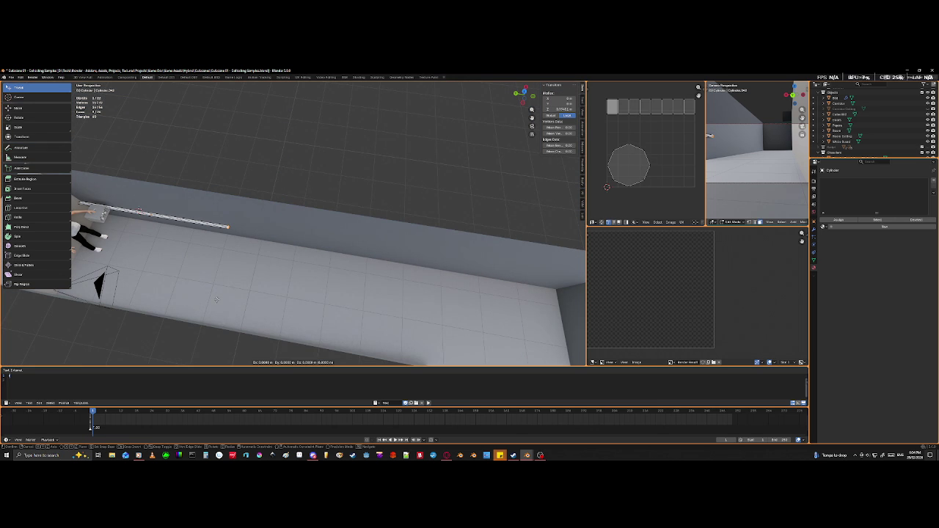
key("x")
key("y")
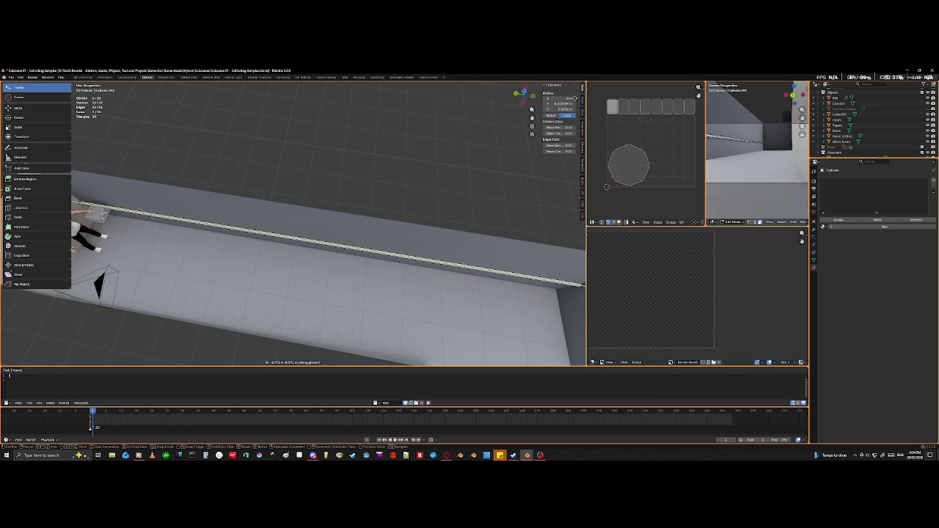
key("Return")
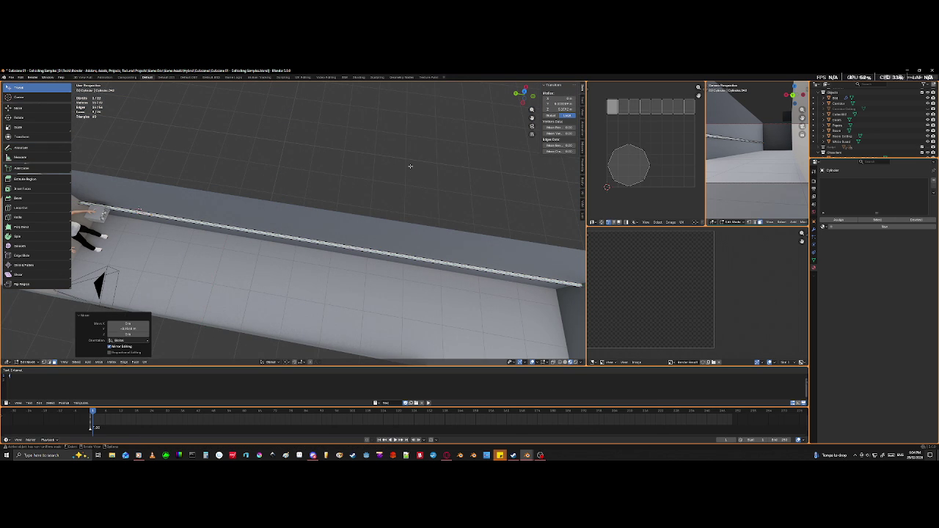
mouse_move(399, 234)
middle_mouse_down()
mouse_move(277, 257)
mouse_move(312, 239)
mouse_move(262, 262)
mouse_move(357, 281)
middle_mouse_up()
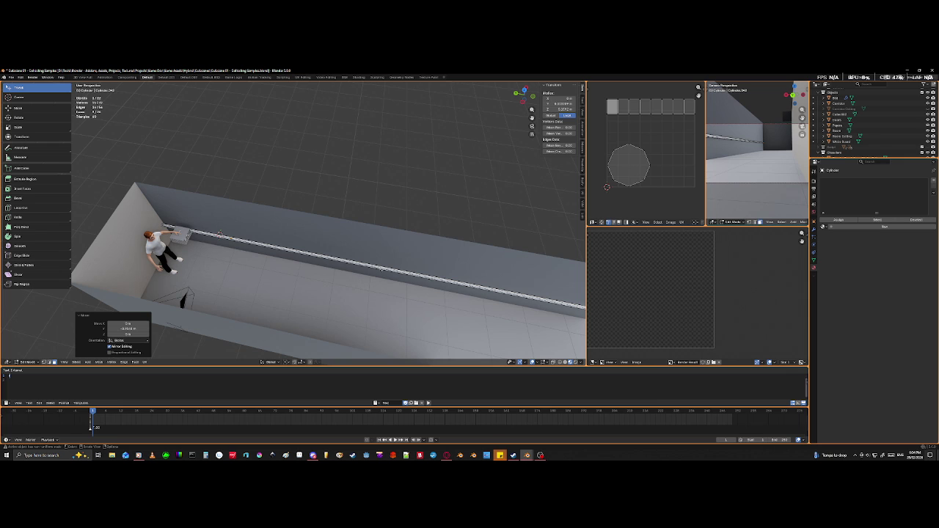
key("ctrl+r")
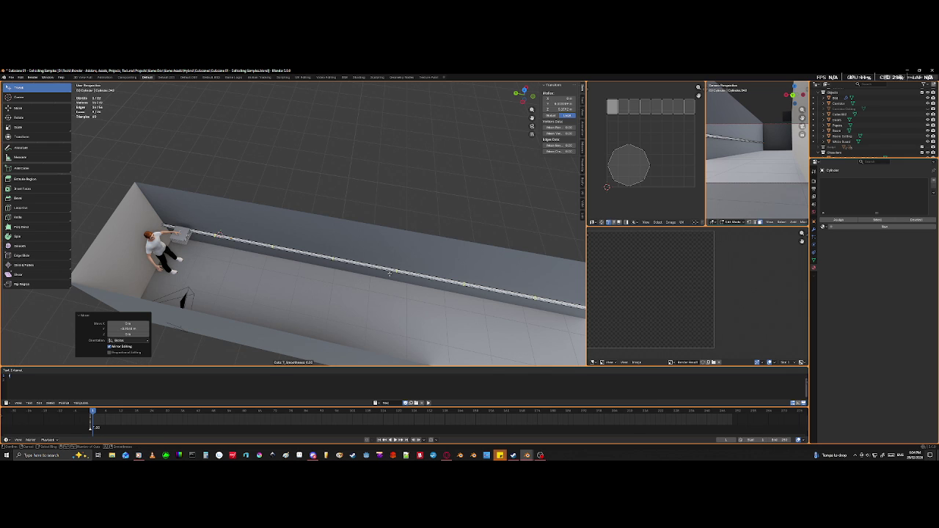
- Confirm seven evenly spaced loop cuts along the wall pipe
scroll(384, 272, "up", 2)
left_click(384, 272)
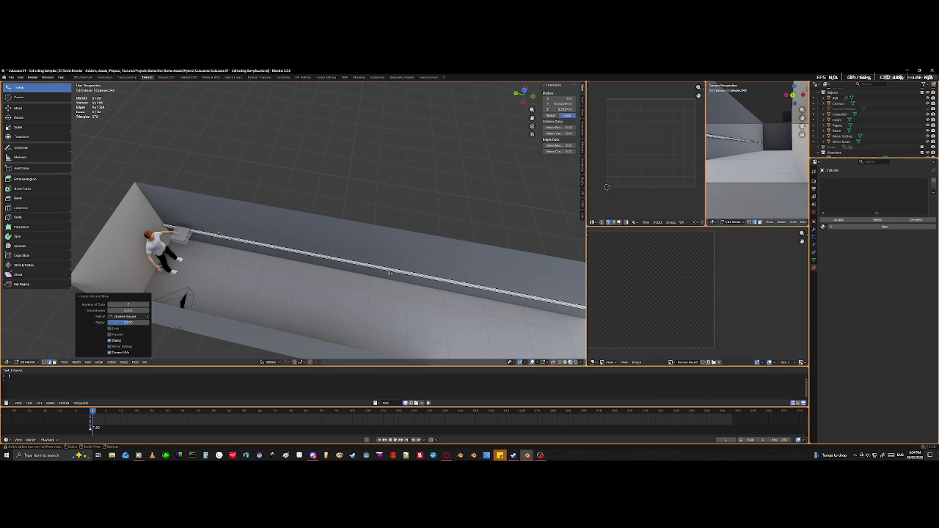
scroll(274, 284, "up", 2)
scroll(274, 284, "down", 3)
- Deselect the pipe, orbit so it runs horizontally, and reselect the edge rings
mouse_move(275, 284)
middle_mouse_down()
mouse_move(320, 308)
mouse_move(322, 320)
middle_mouse_up()
scroll(321, 320, "up", 2)
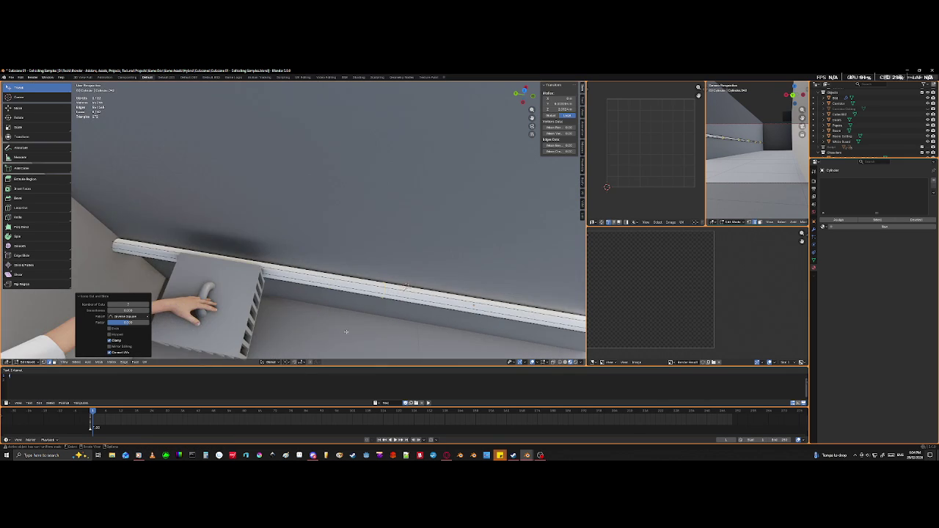
scroll(300, 293, "up", 2)
left_click(297, 289)
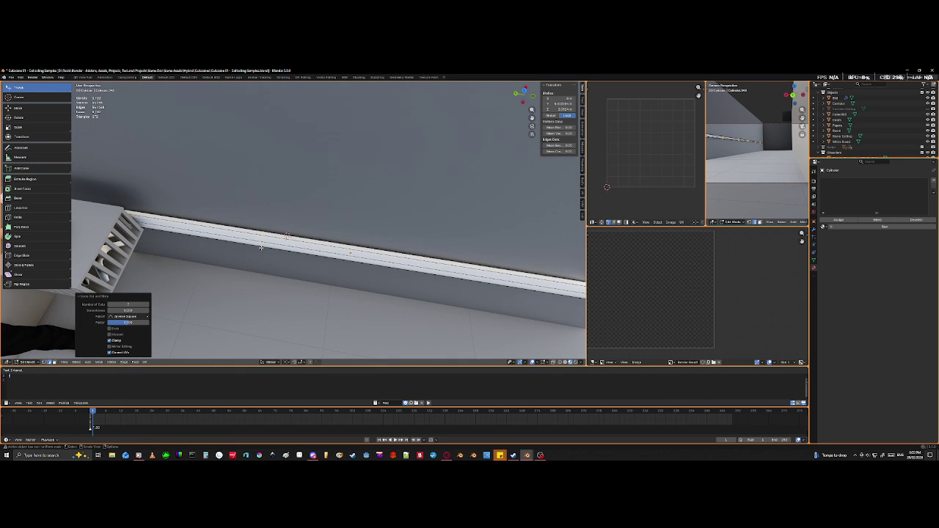
middle_click_drag(261, 247, 240, 225)
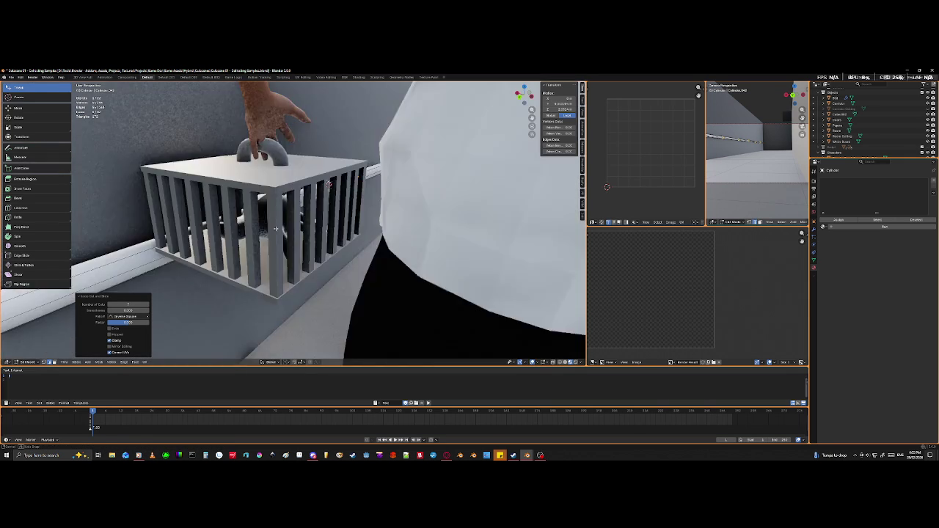
key("ctrl+z")
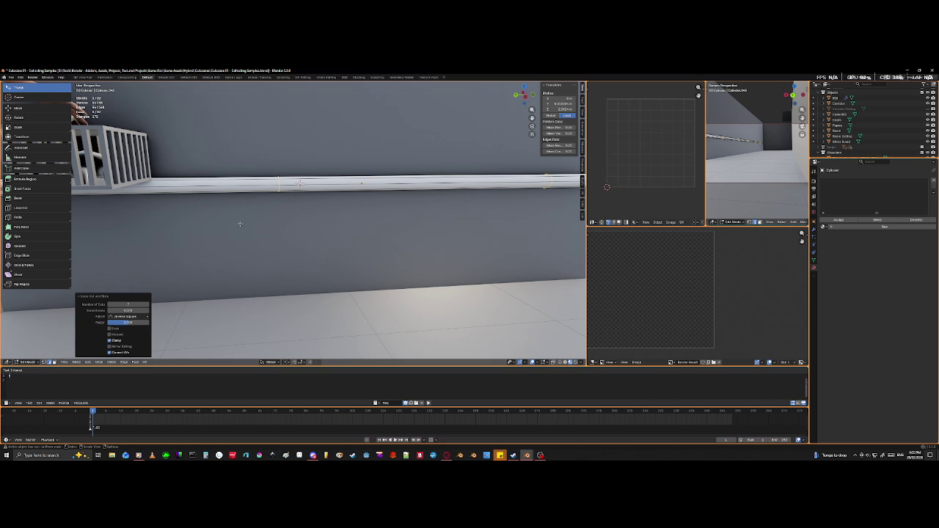
key("ctrl")
- Bevel the selected rings into wide bands and extrude their faces in place
key("ctrl+b")
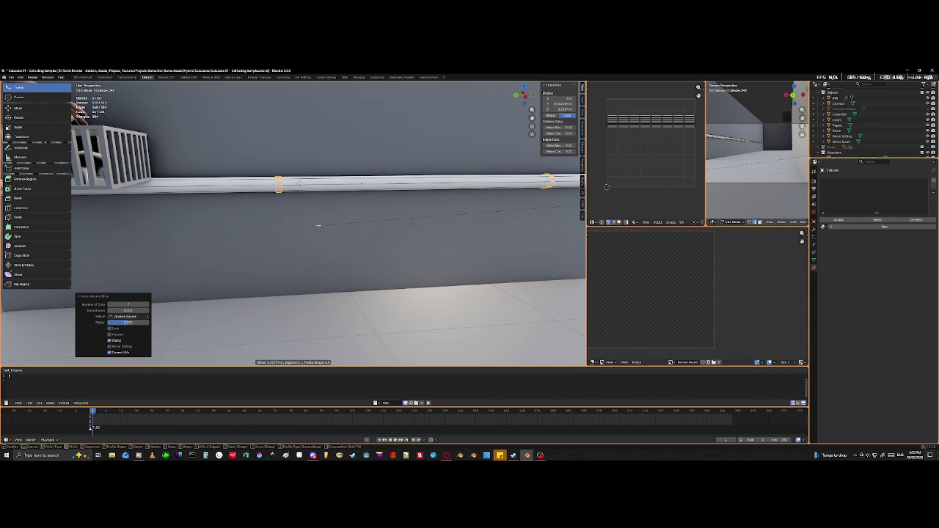
scroll(318, 226, "up", 7)
left_click(339, 214)
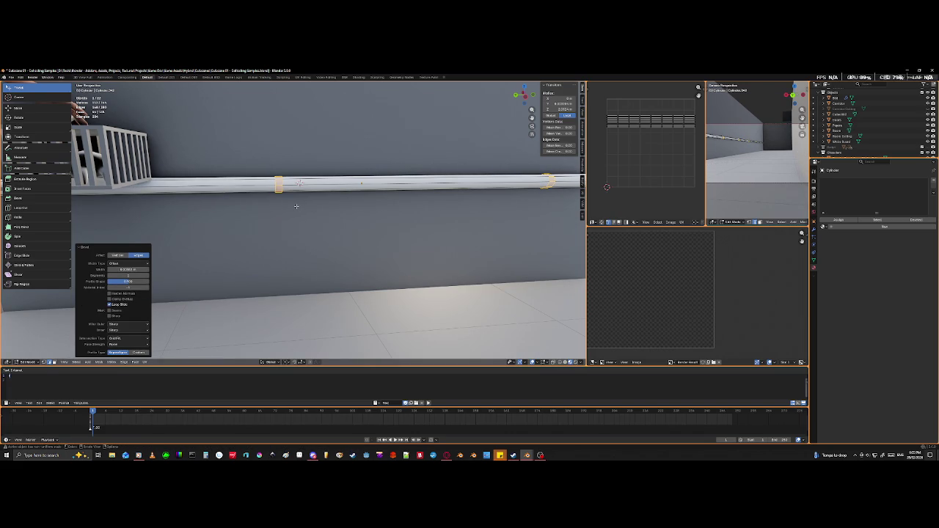
key("e")
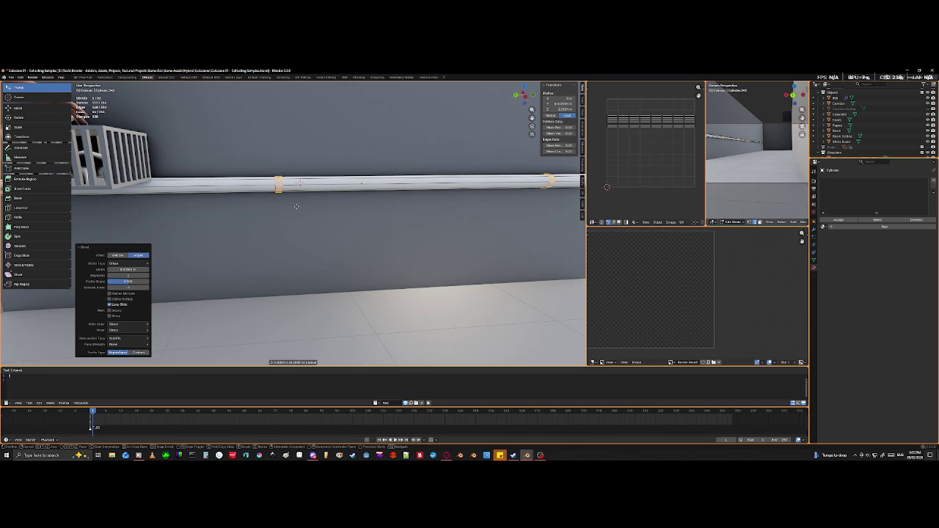
right_click(296, 206)
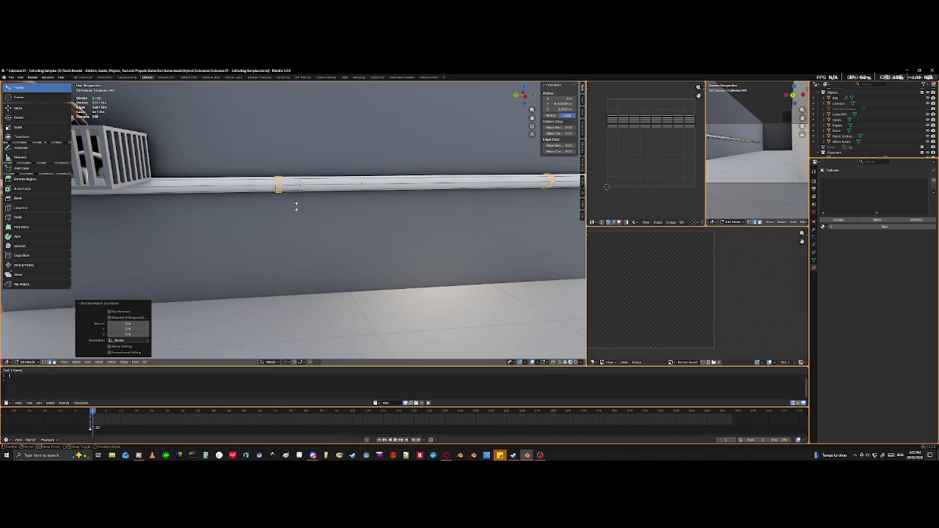
- Try shrink/fatten on the band faces, cancelling and undoing each attempt
key("alt+s")
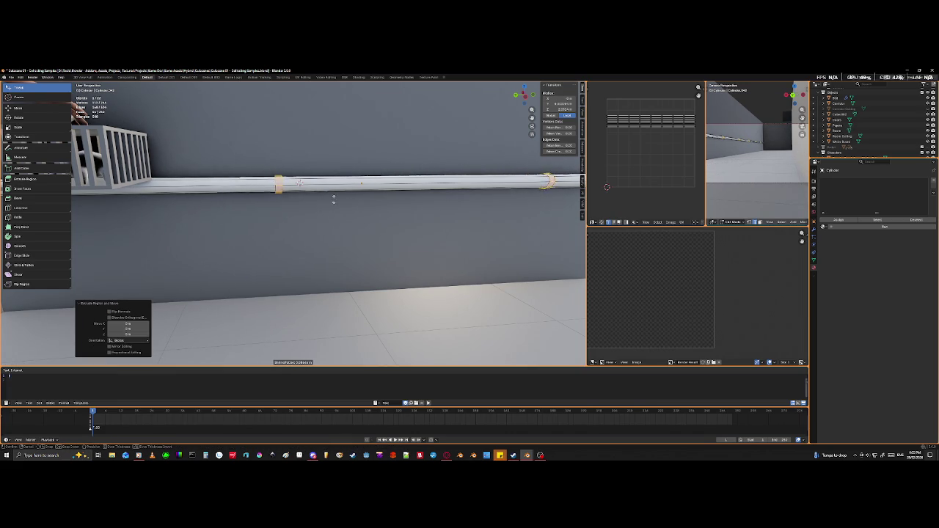
right_click(354, 262)
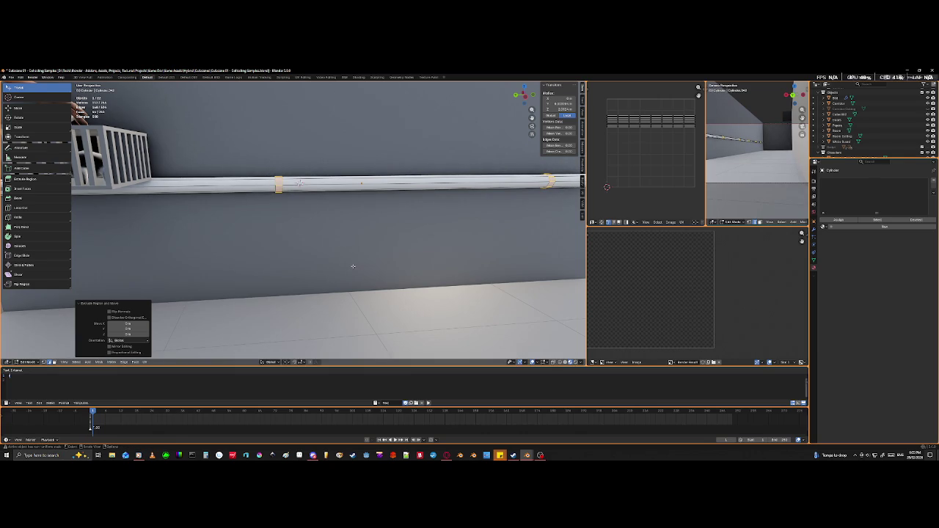
key("alt+s")
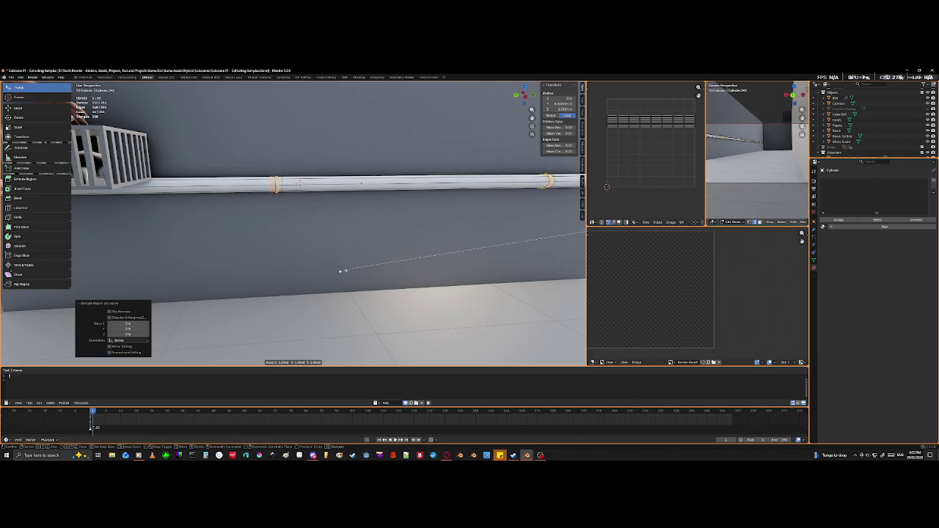
right_click(341, 272)
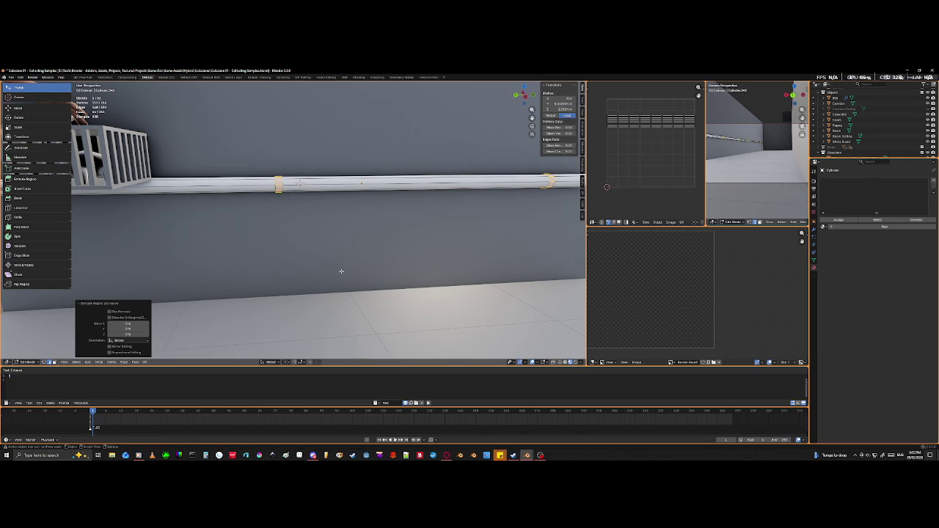
key("ctrl+z")
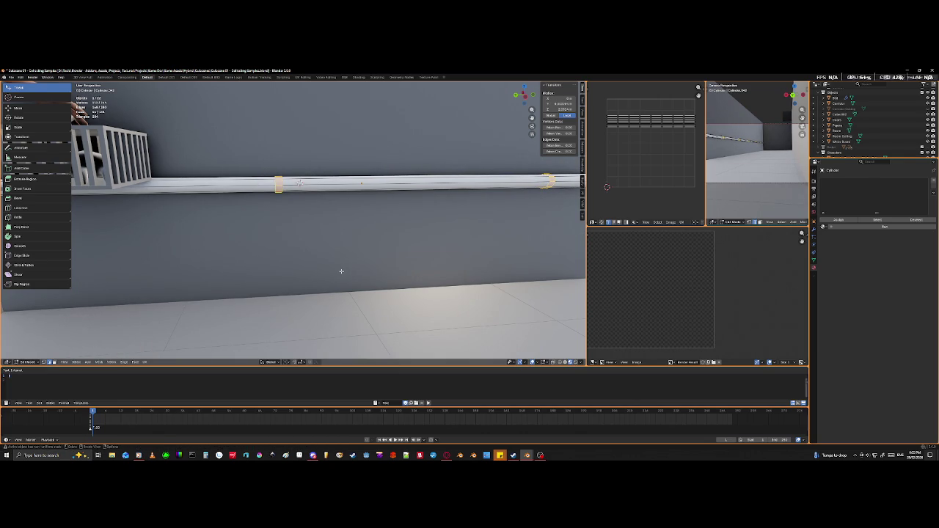
key("alt+s")
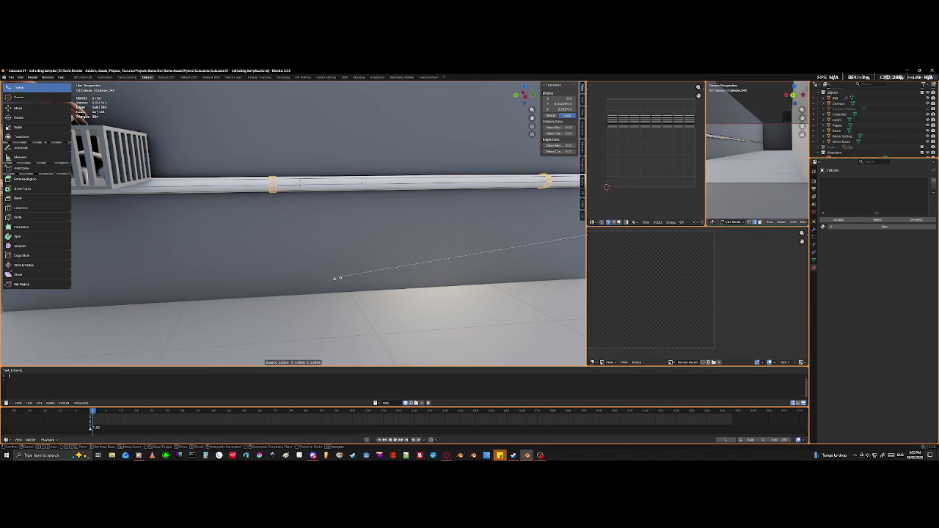
right_click(328, 278)
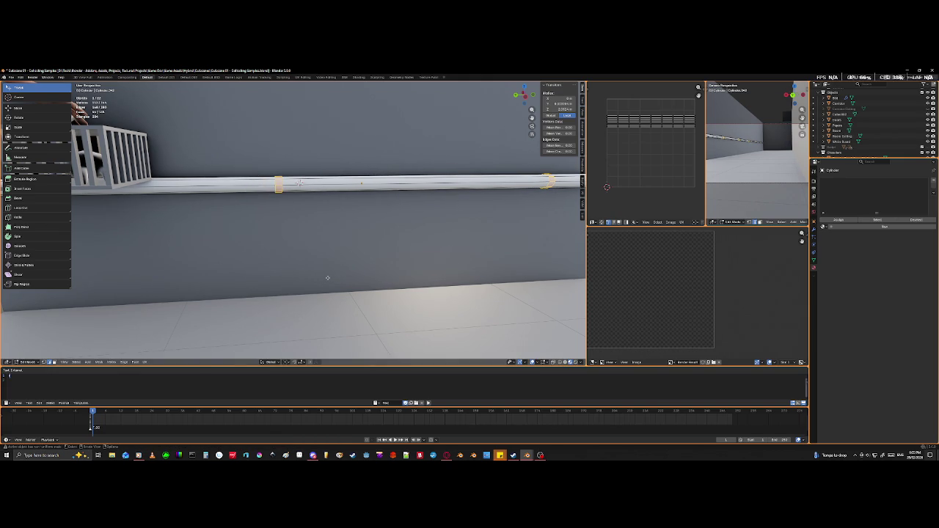
- Set the pivot to individual origins and push the bands outward along their normals
left_click(285, 362)
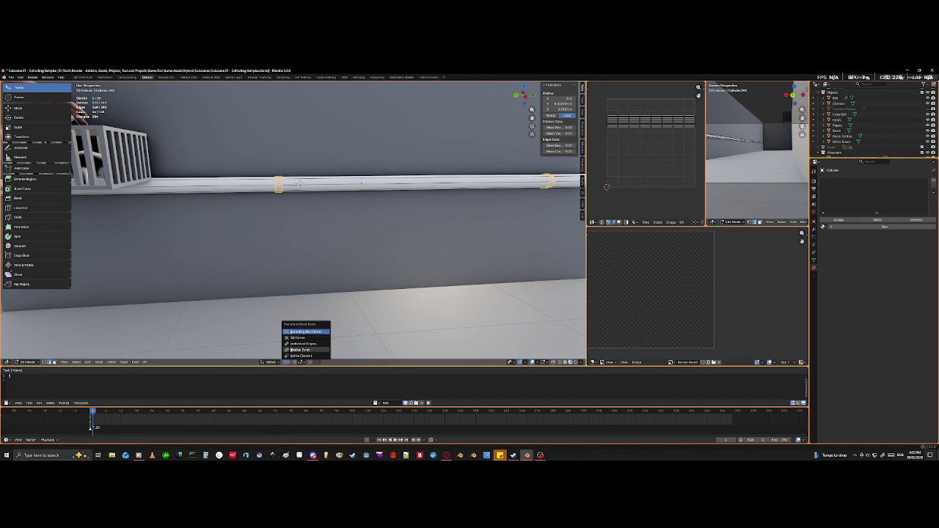
left_click(308, 344)
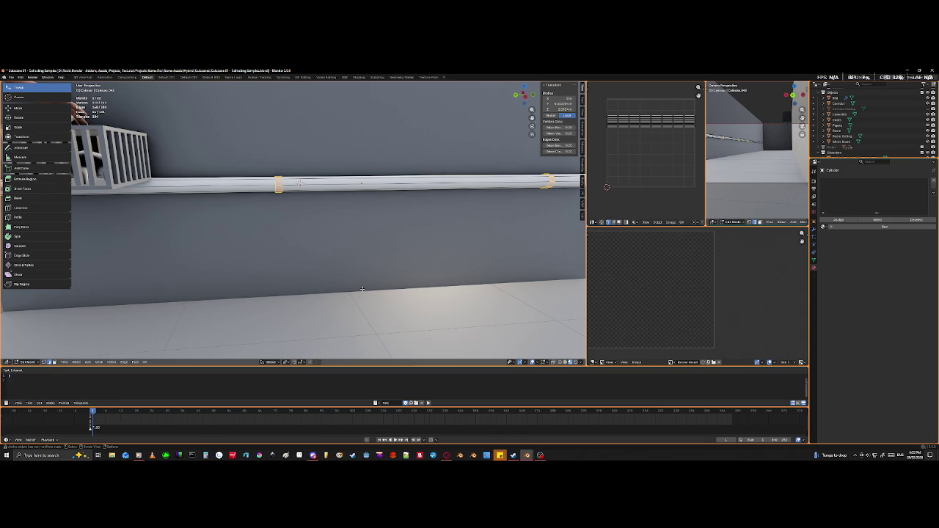
key("alt+s")
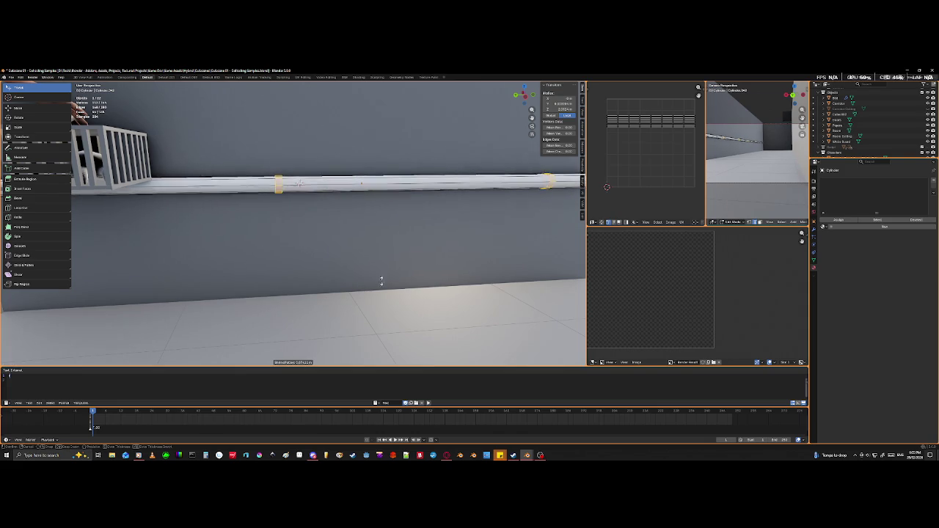
left_click(405, 273)
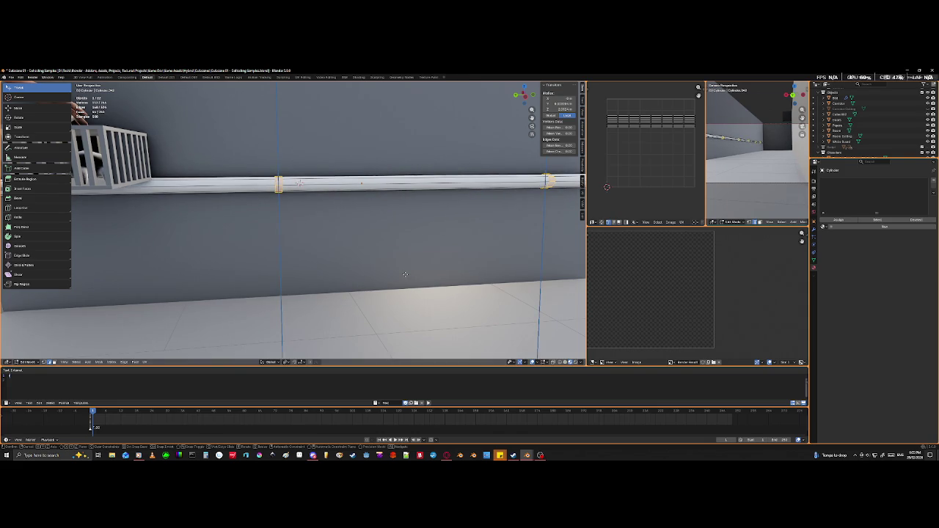
key("g")
key("z")
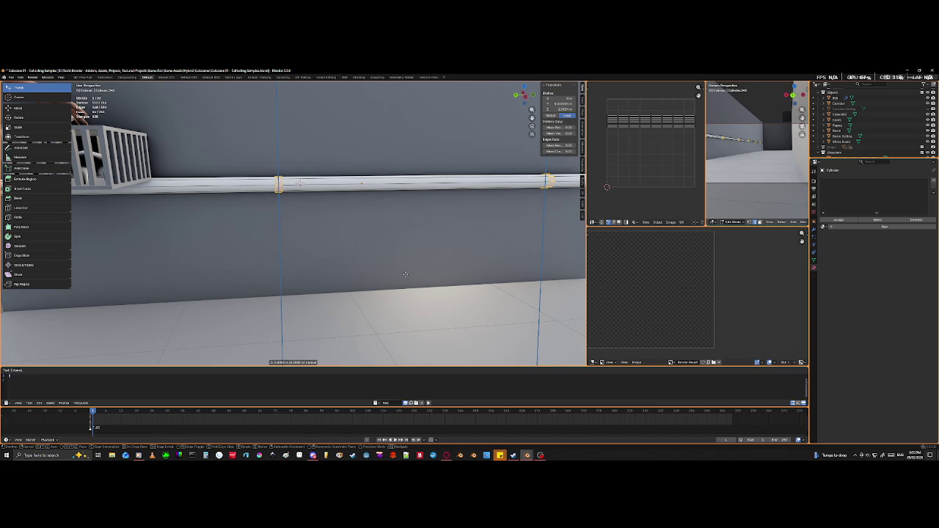
right_click(399, 287)
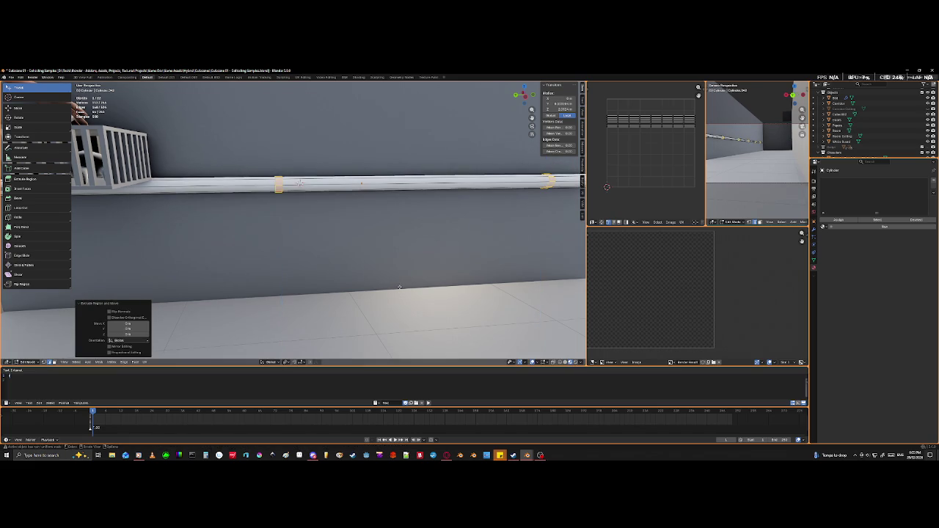
- Scale the collar bands up to enlarge them and frame the selected collar ring
key("s")
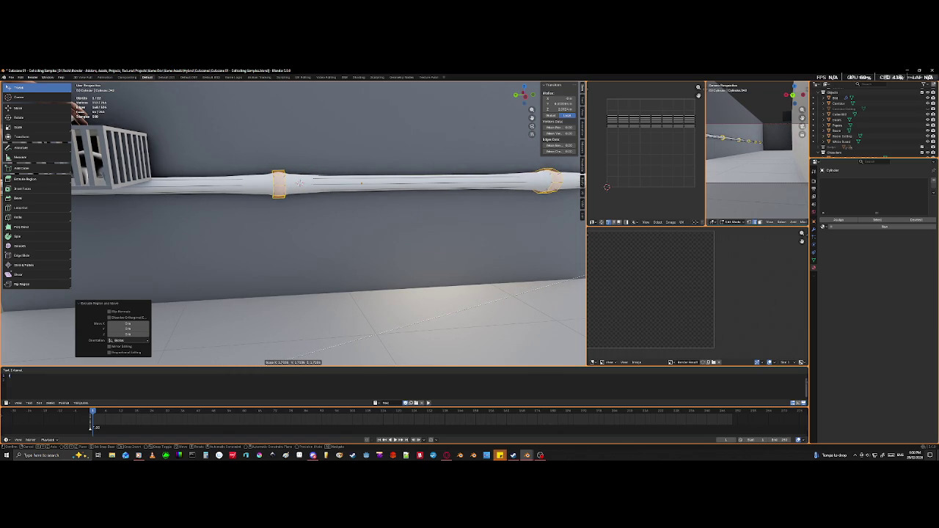
key("Return")
key("KP_Decimal")
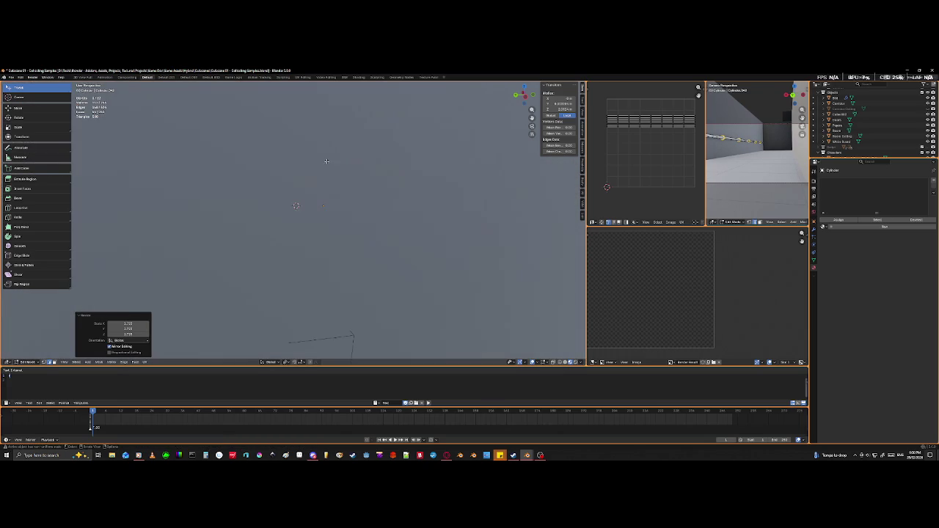
scroll(290, 205, "down", 5)
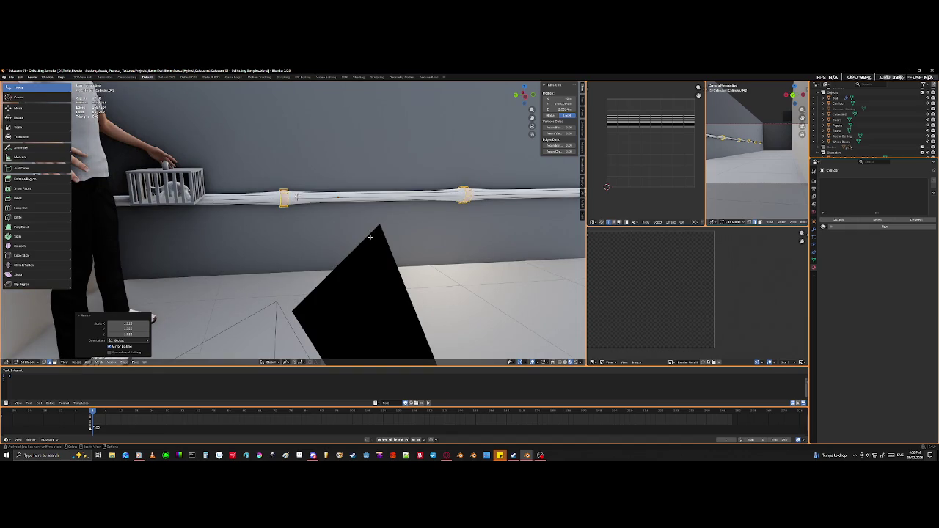
middle_click_drag(365, 237, 368, 257)
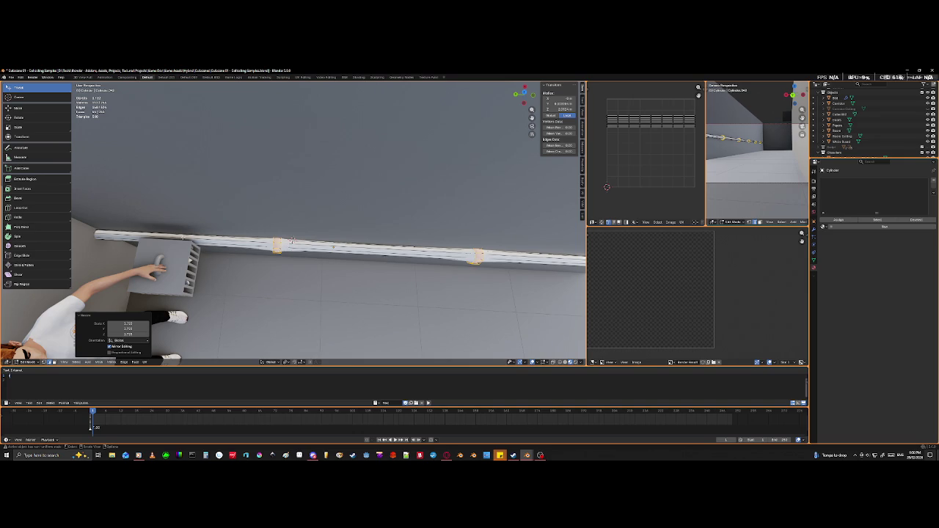
key("g")
key("g")
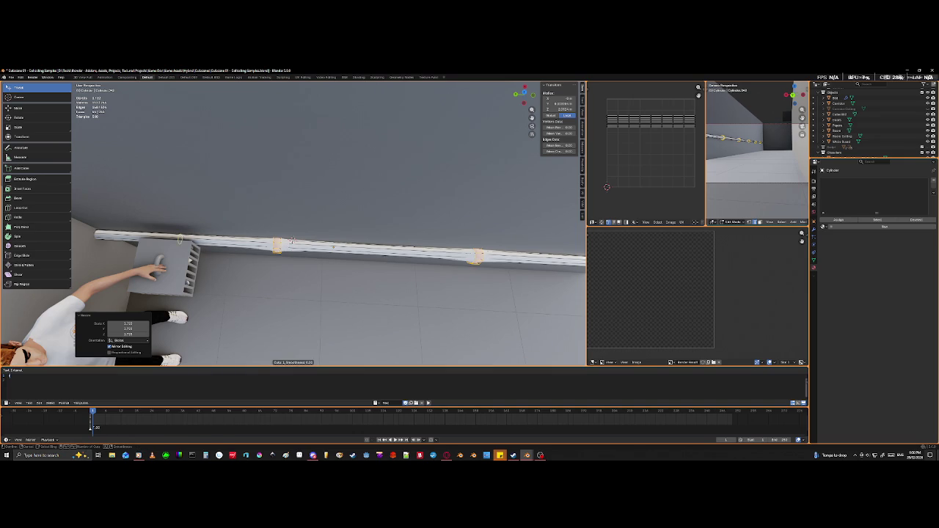
- Confirm the edge-loop slide and add a new loop cut on the collar
left_click(268, 275)
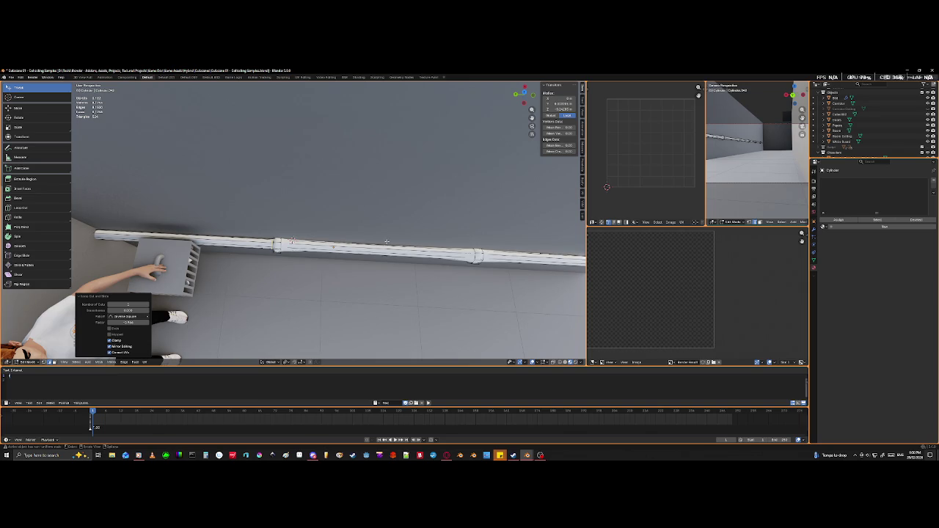
key("ctrl+r")
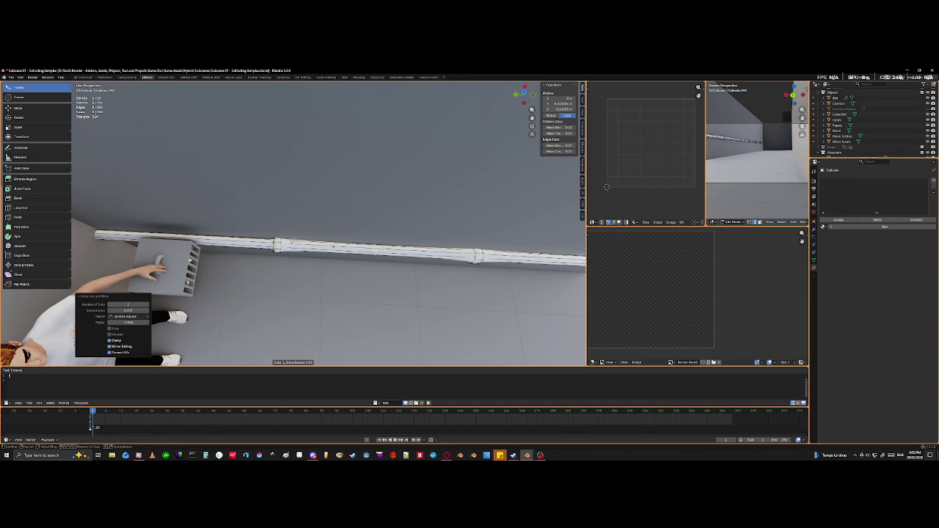
left_click(291, 240)
middle_click_drag(291, 240, 413, 314)
- Scale the new collar loop along Y to shape the bulge
key("s")
key("x")
key("y")
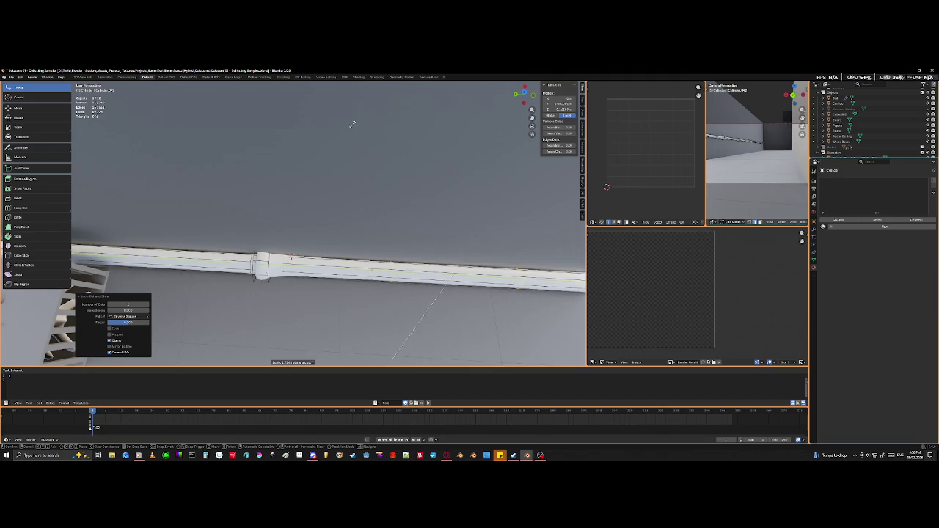
left_click(408, 195)
key("s")
key("y")
left_click(401, 115)
middle_click_drag(401, 116, 319, 264)
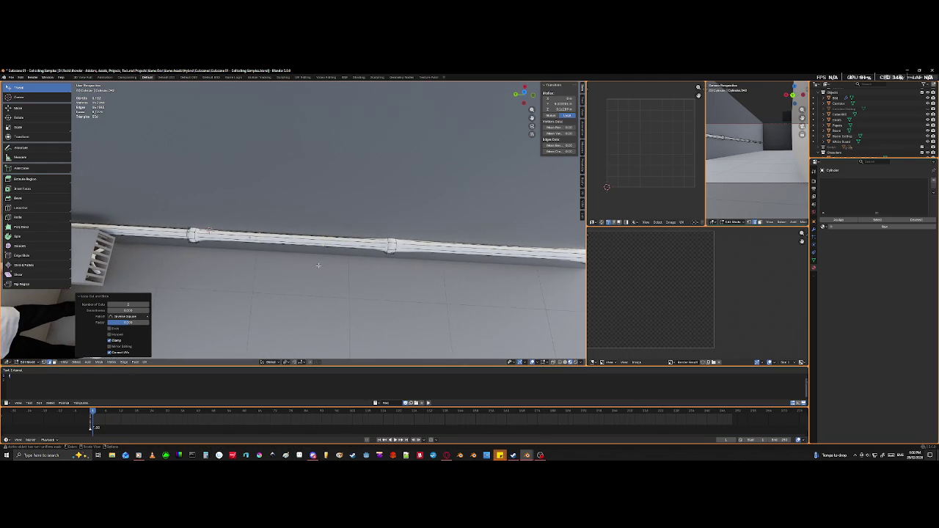
- Switch the pivot point and scale the collar loops along global Y
left_click(286, 362)
left_click(295, 338)
key("s")
key("y")
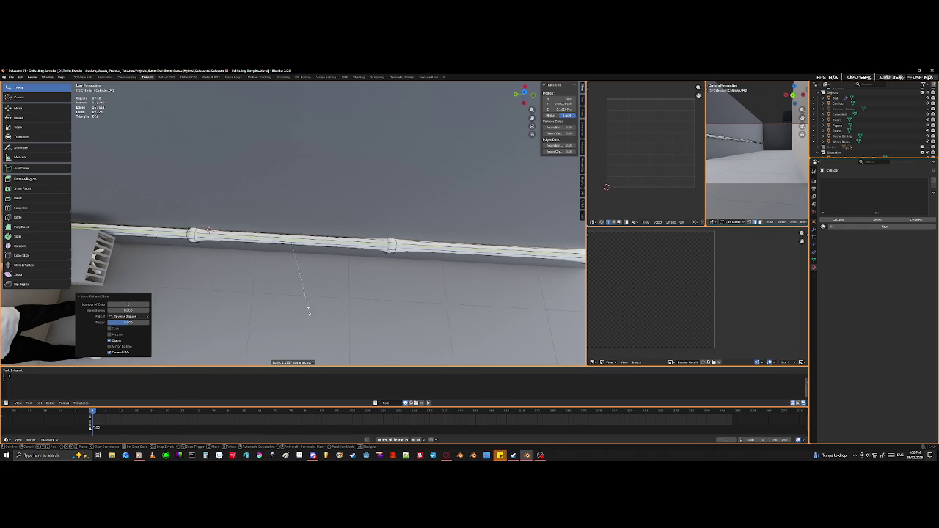
left_click(314, 140)
mouse_move(314, 139)
middle_mouse_down()
mouse_move(266, 153)
mouse_move(336, 160)
mouse_move(308, 173)
middle_mouse_up()
scroll(253, 136, "up", 4)
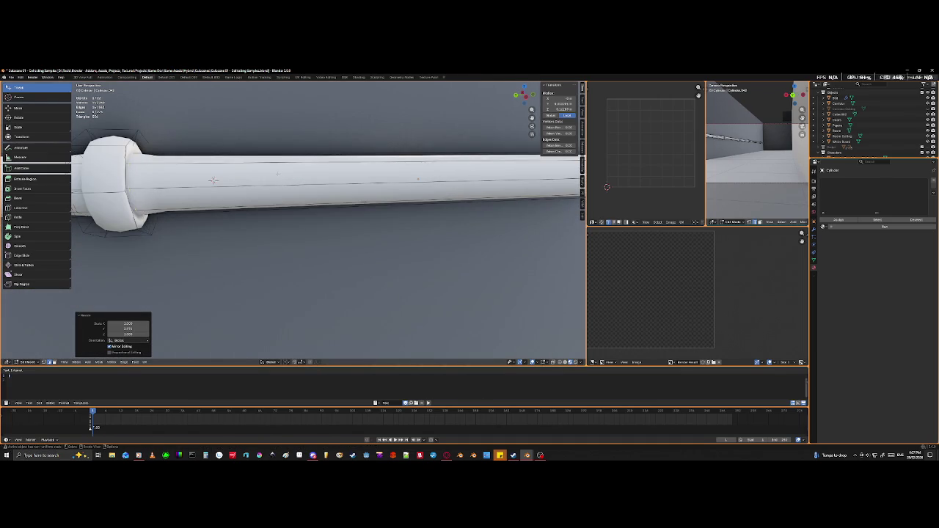
- Apply a further slight Y scaling to the collar loops and level the view
key("s")
key("y")
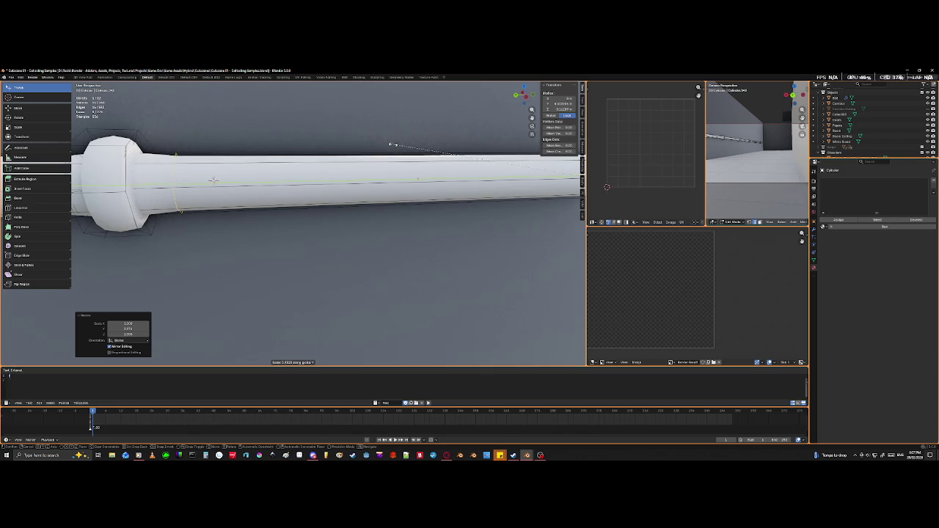
left_click(212, 180)
mouse_move(212, 180)
middle_mouse_down()
mouse_move(333, 174)
mouse_move(371, 157)
mouse_move(221, 183)
middle_mouse_up()
scroll(220, 184, "down", 3)
scroll(174, 201, "up", 3)
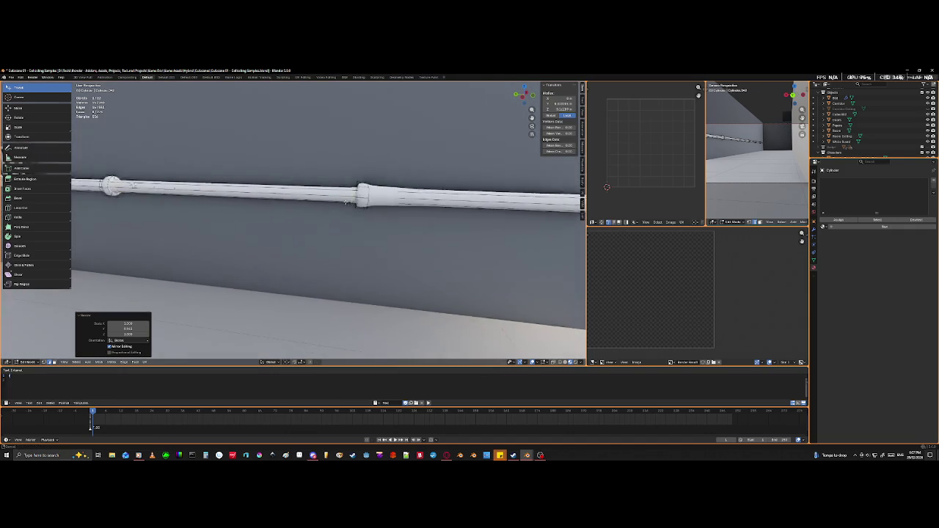
middle_click_drag(173, 201, 166, 198)
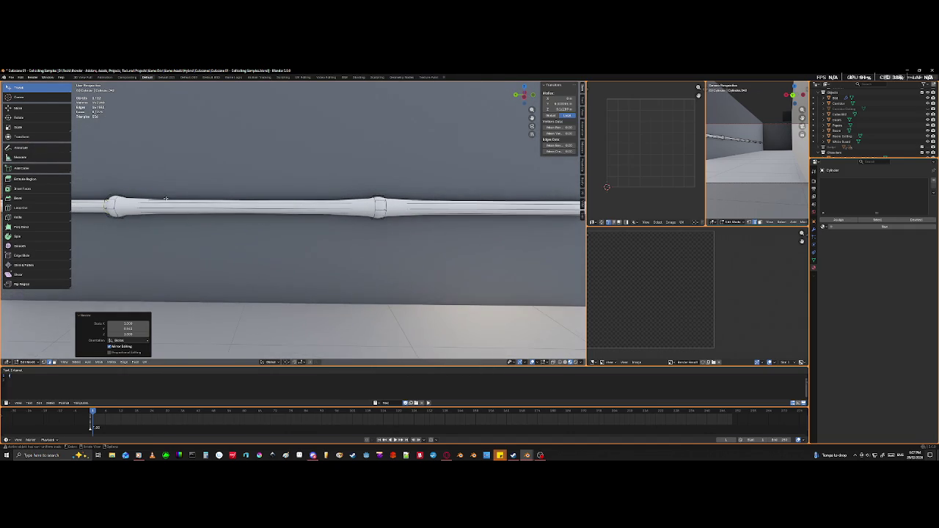
- Add a loop cut on the pipe and spread the new loops apart along Y
key("ctrl+r")
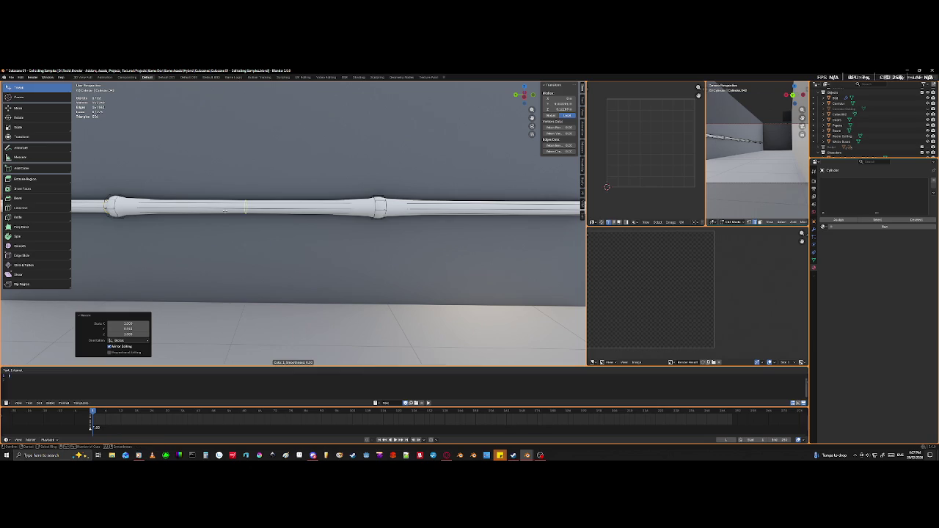
left_click(225, 211)
right_click(222, 228)
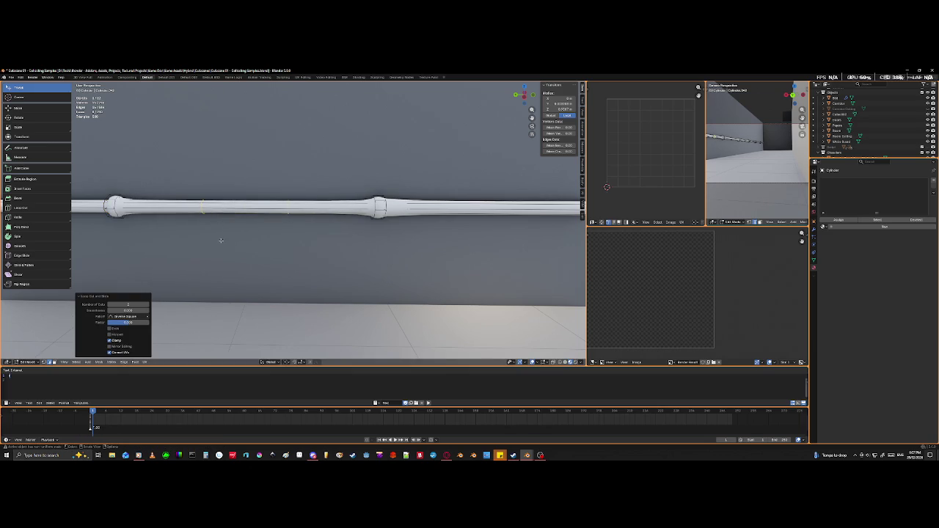
key("y")
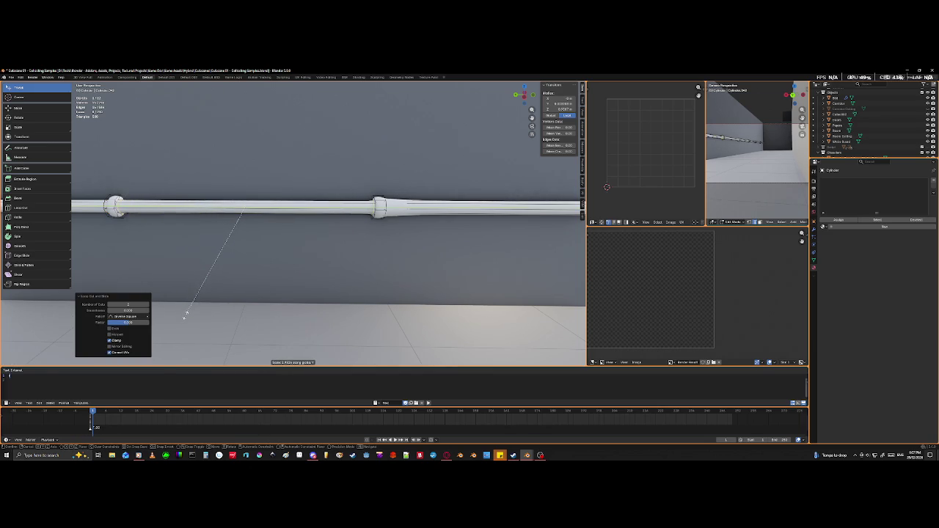
left_click(187, 312)
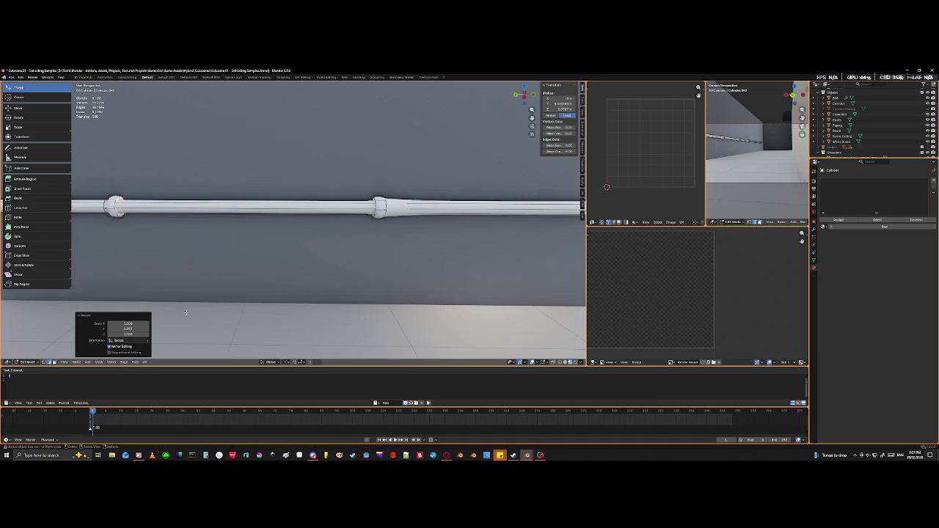
middle_click_drag(379, 271, 224, 282)
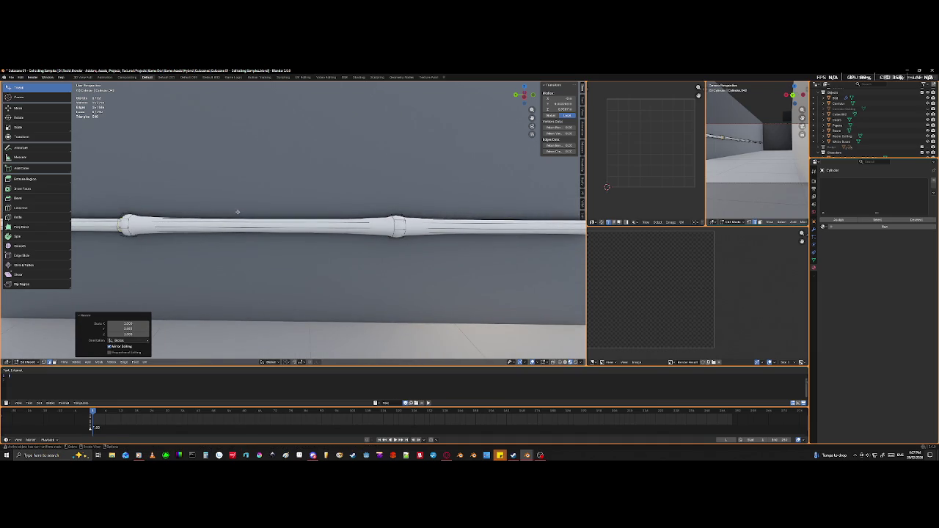
- Add another loop cut on the pipe and spread its loops along Y
key("ctrl+r")
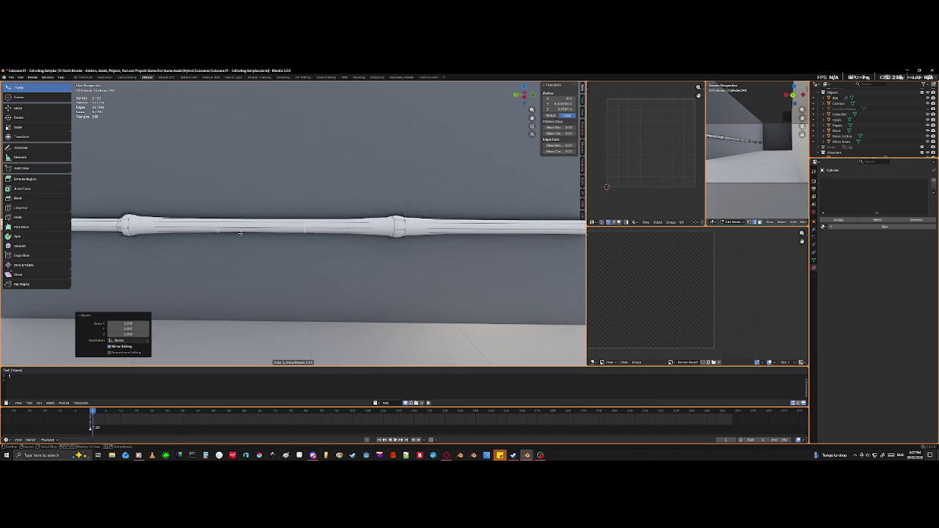
left_click(240, 233)
key("y")
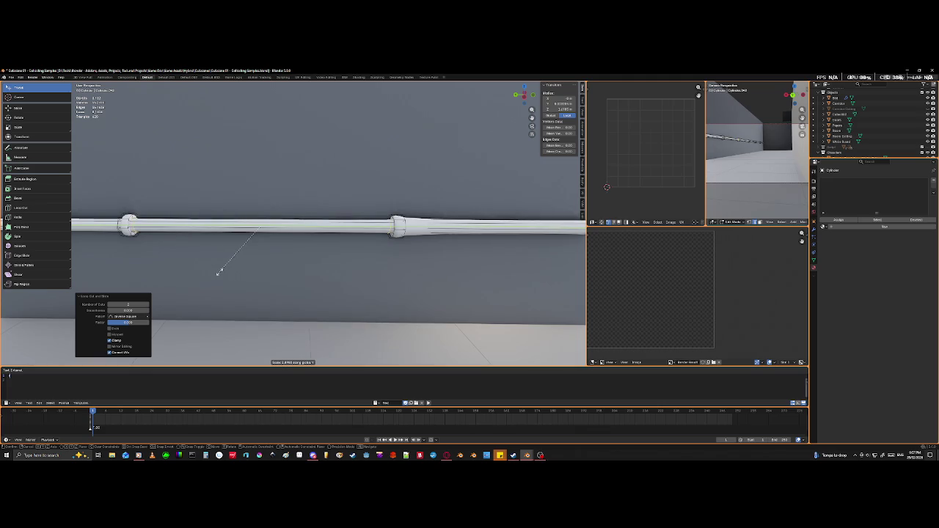
left_click(223, 270)
middle_click_drag(302, 268, 230, 267)
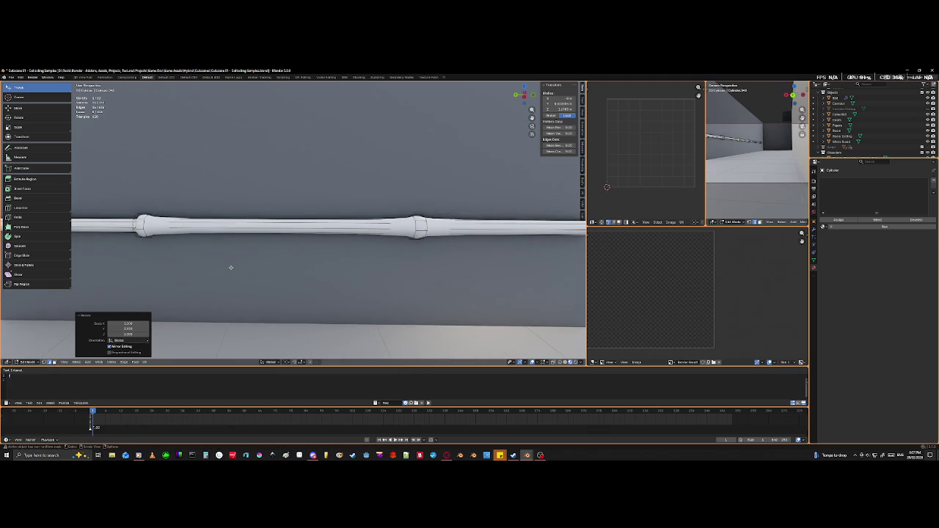
- Try two evenly spaced loop cuts scaled along global Y, then undo the scaling
key("ctrl+r")
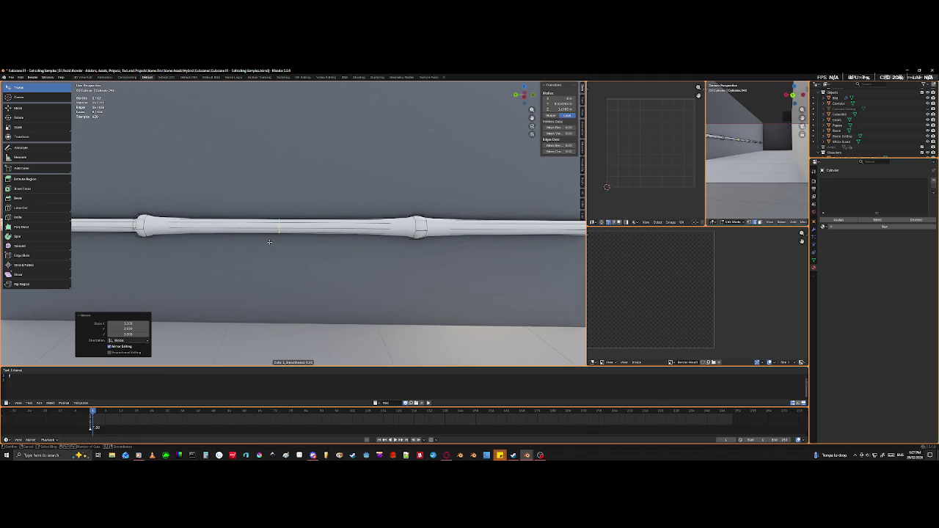
scroll(267, 242, "up", 1)
left_click(266, 246)
key("s")
key("y")
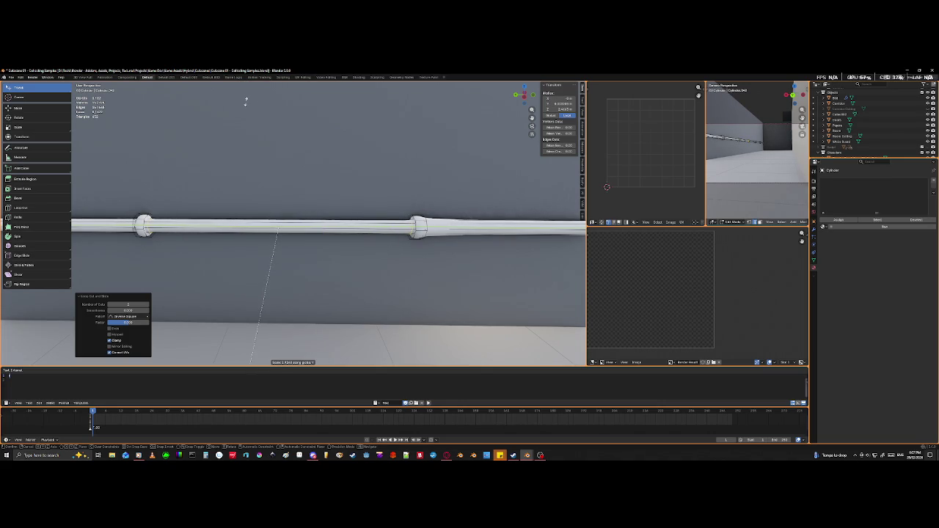
left_click(272, 134)
key("ctrl+z")
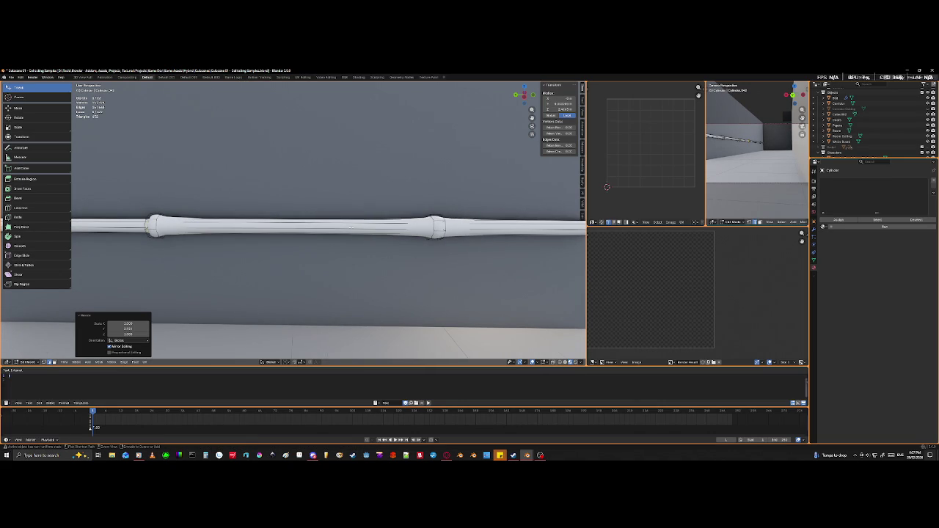
- Cut a loop across the pipe and scale it along Y to taper the joint
key("ctrl+r")
left_click(356, 271)
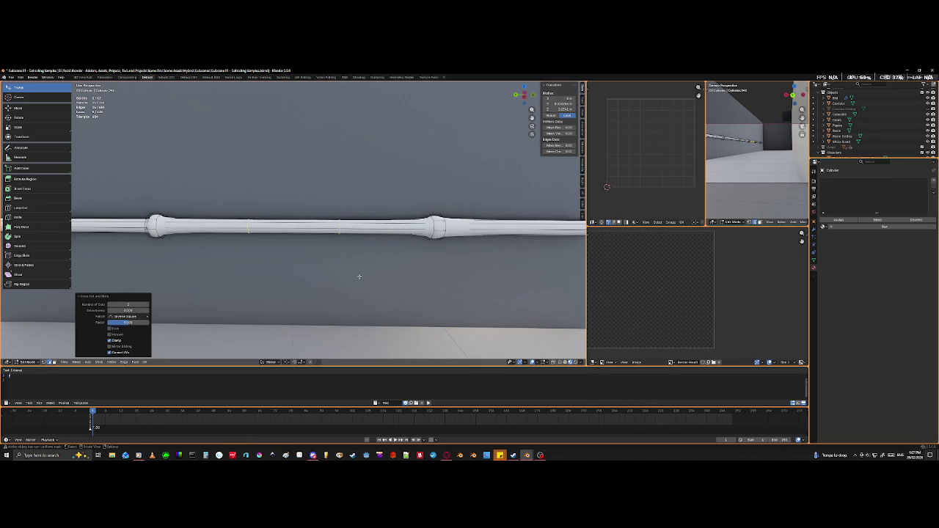
key("s")
key("y")
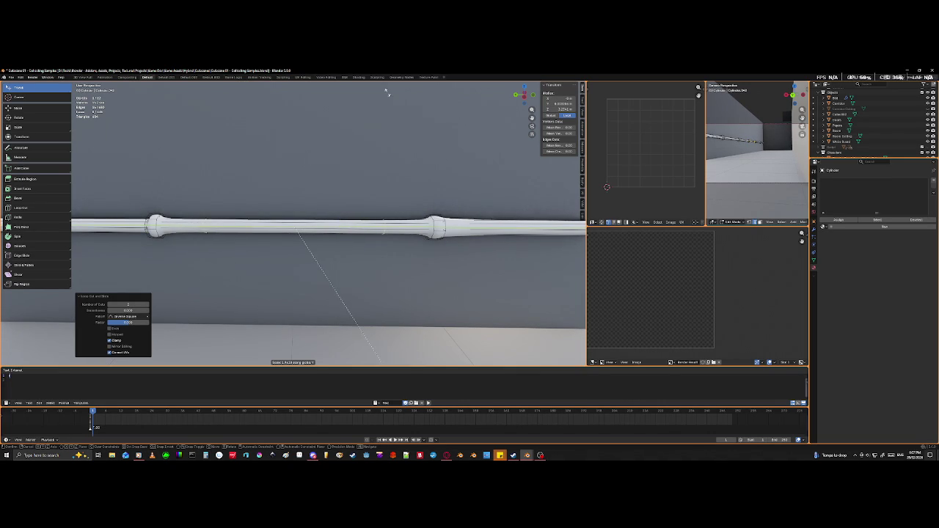
left_click(409, 145)
- Add a single edge loop near the second pipe joint
middle_click_drag(236, 192, 316, 187)
key("ctrl+r")
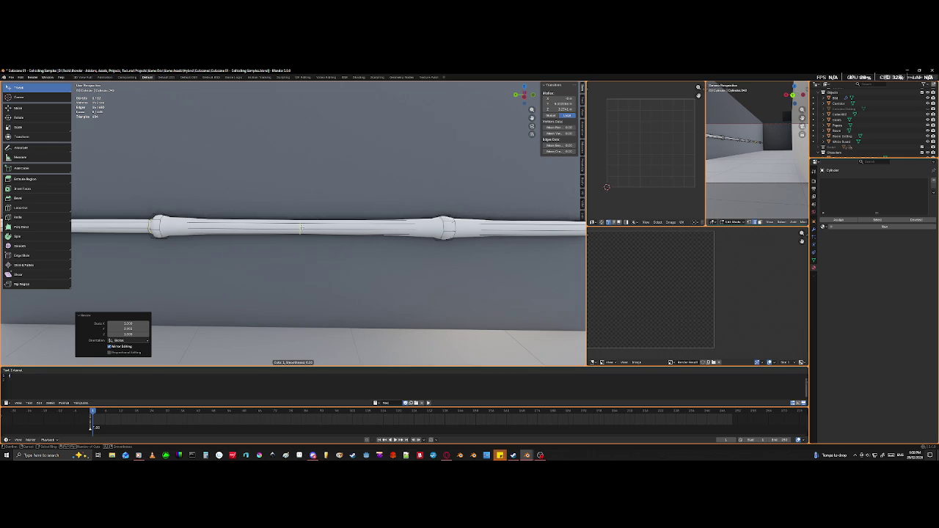
left_click(301, 228)
left_click(302, 228)
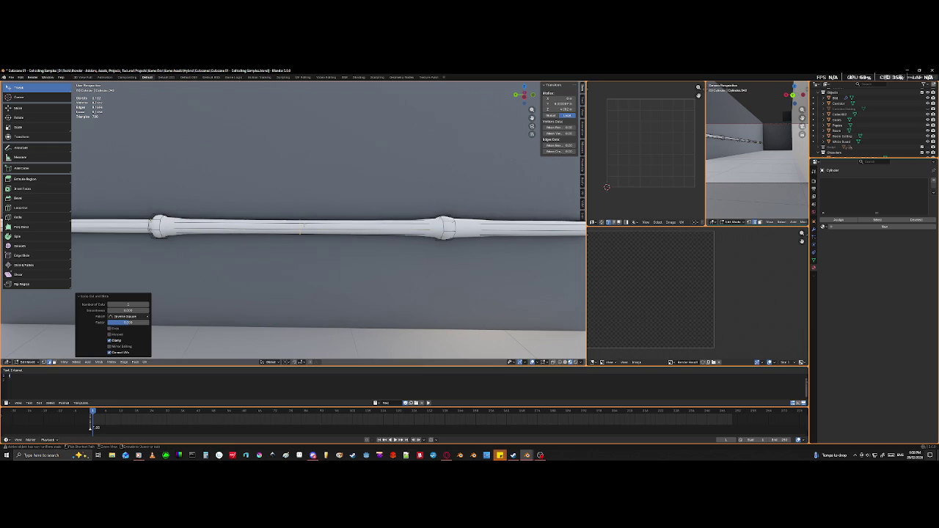
- Add two evenly spaced edge loops beside the joint and scale them apart along Y
key("ctrl+r")
scroll(298, 273, "up", 1)
left_click(298, 272)
right_click(298, 272)
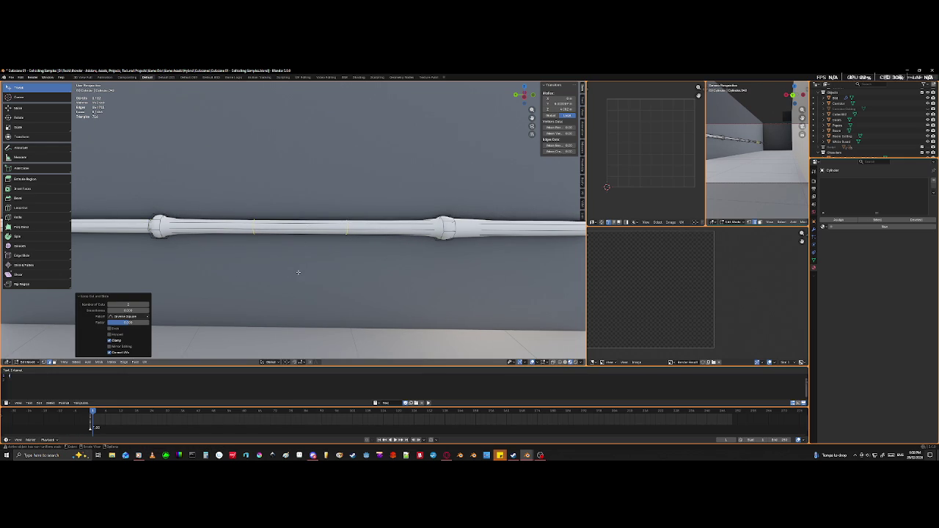
key("s")
key("y")
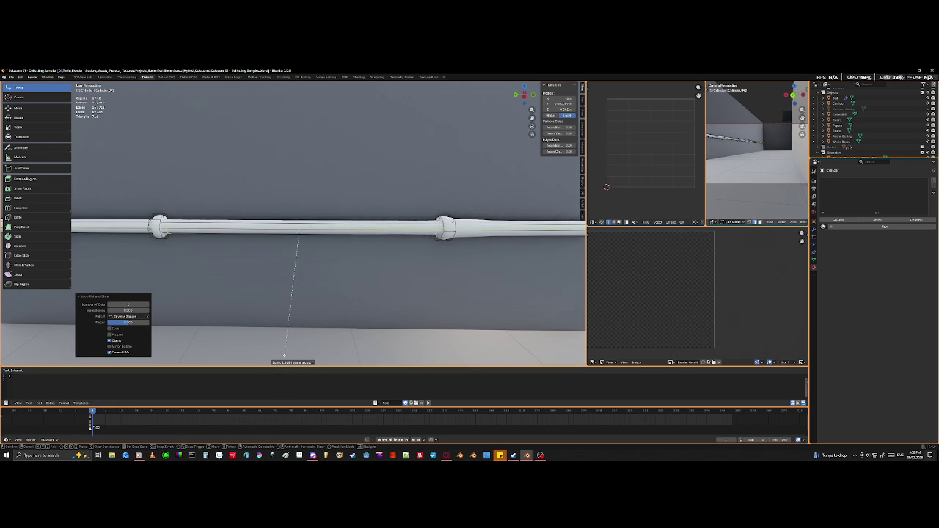
left_click(284, 347)
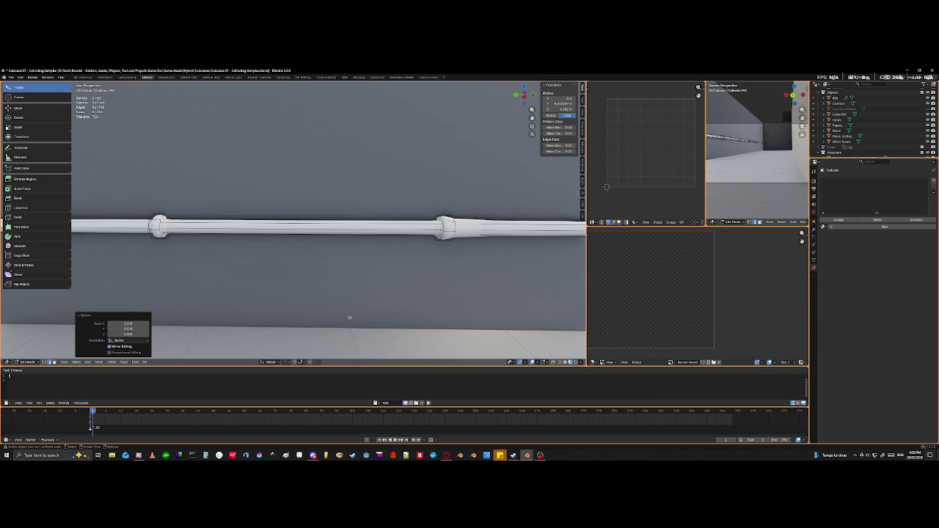
- Slide the edge loop next to the coupling at the wall corner
mouse_move(452, 319)
middle_mouse_down()
mouse_move(369, 291)
mouse_move(289, 296)
mouse_move(305, 293)
mouse_move(253, 253)
middle_mouse_up()
key("g")
key("g")
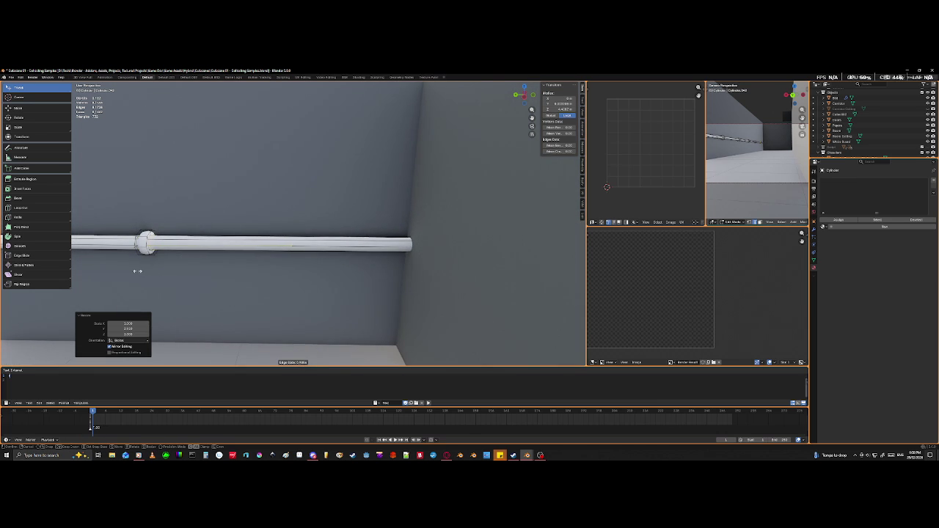
left_click(88, 270)
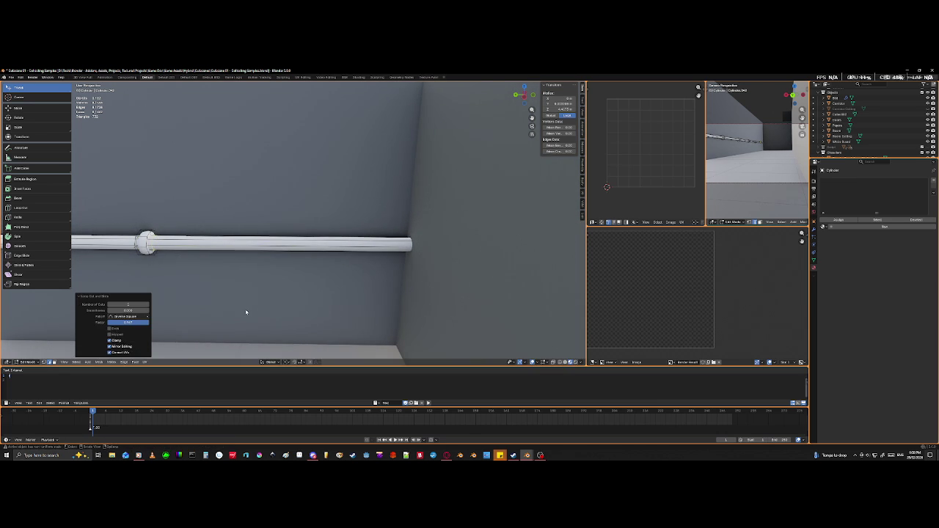
- Deselect the pipe, leave Edit Mode, and zoom in close on the first collar joint
left_click(245, 312)
mouse_move(246, 314)
middle_mouse_down()
mouse_move(274, 296)
mouse_move(408, 298)
mouse_move(298, 296)
mouse_move(230, 315)
mouse_move(272, 298)
mouse_move(183, 293)
mouse_move(348, 275)
mouse_move(454, 275)
mouse_move(130, 272)
mouse_move(110, 257)
mouse_move(108, 232)
mouse_move(53, 261)
mouse_move(160, 262)
middle_mouse_up()
key("Tab")
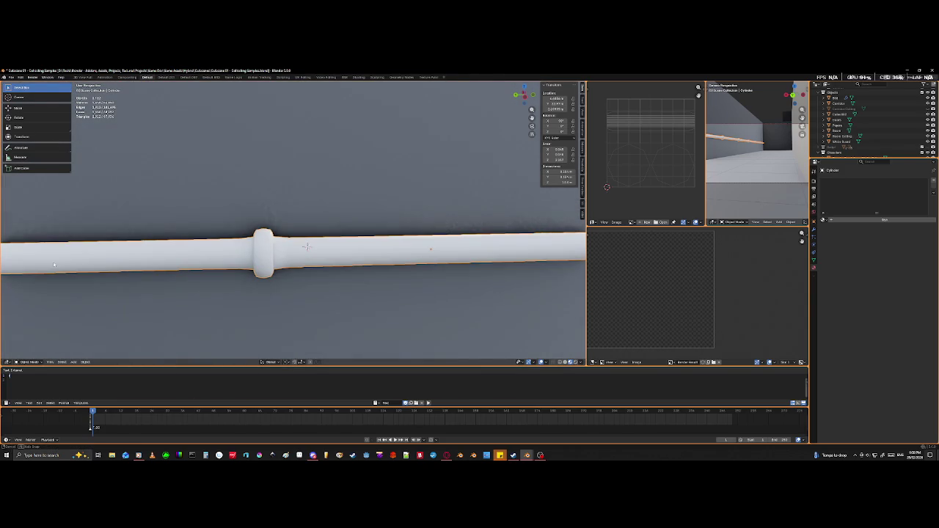
mouse_move(262, 257)
middle_mouse_down()
mouse_move(377, 234)
mouse_move(258, 215)
middle_mouse_up()
scroll(397, 233, "up", 5)
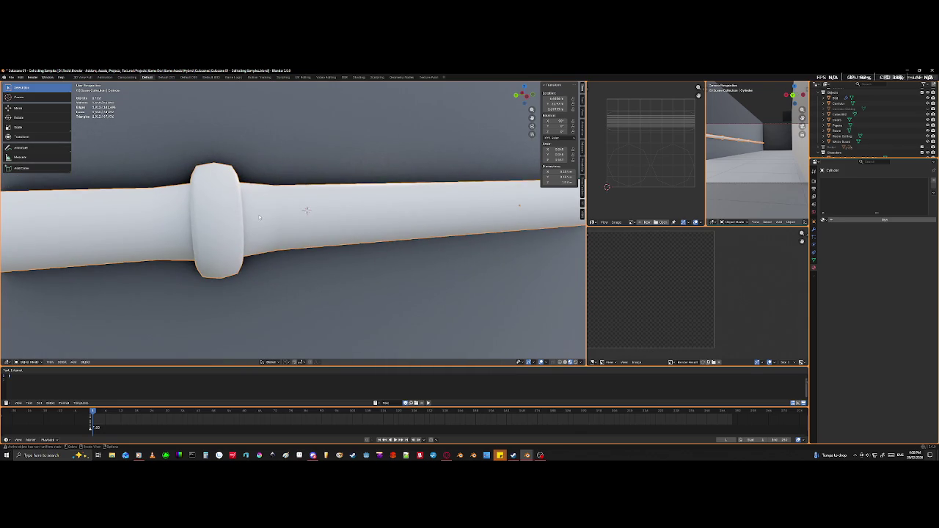
- Enter Edit Mode and cut an edge loop through the first collar
key("Tab")
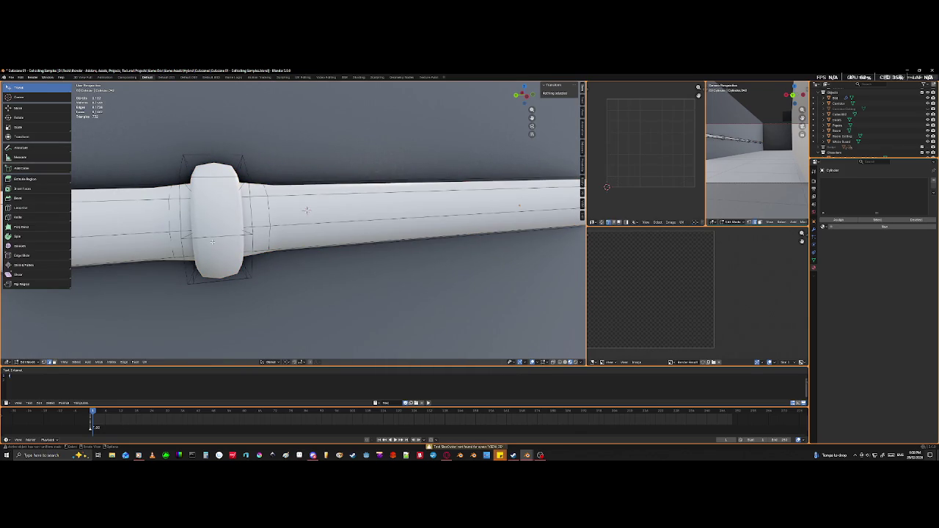
key("ctrl+r")
left_click(213, 243)
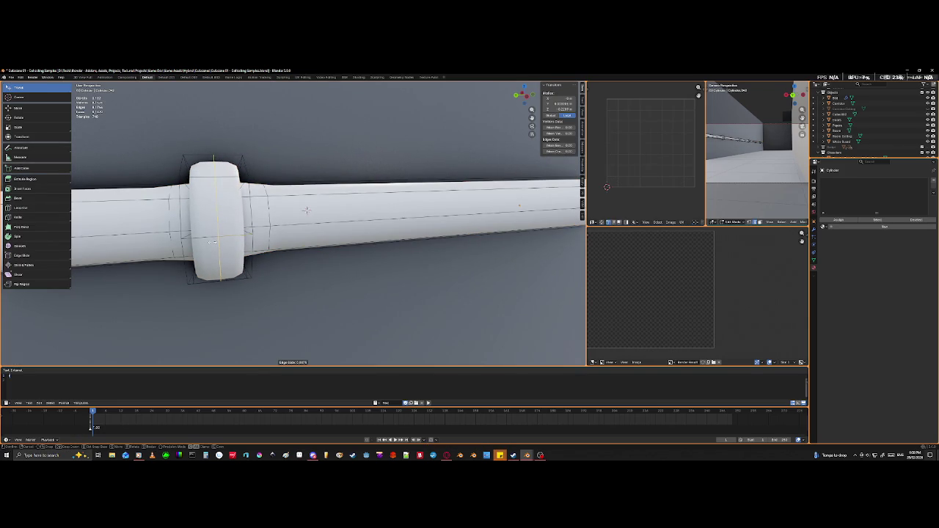
left_click(212, 242)
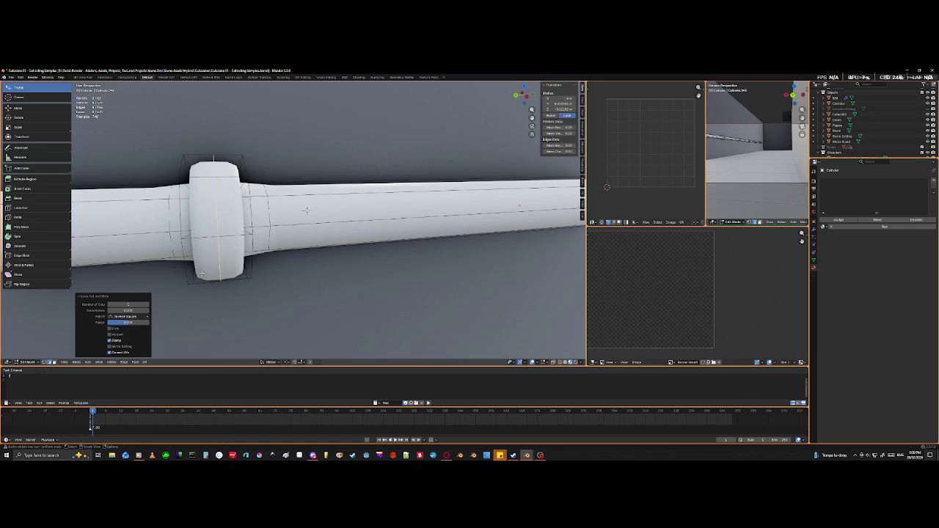
key("alt+a")
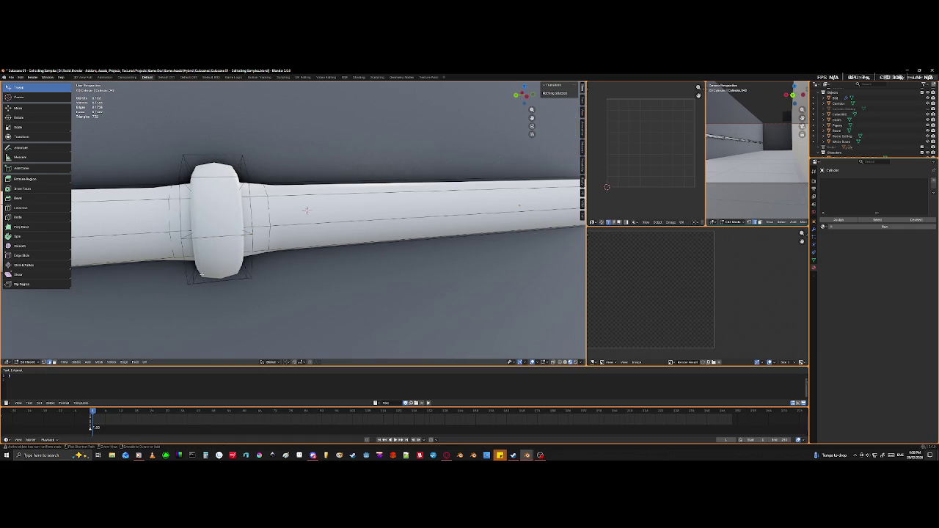
- Add two loops across the collar and squeeze them together along Y
key("ctrl+r")
scroll(201, 274, "up", 1)
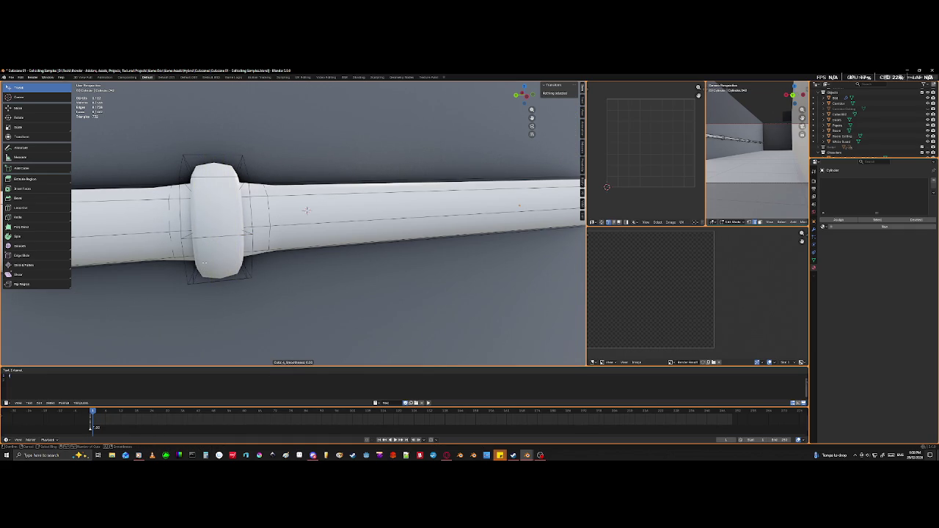
left_click(217, 236)
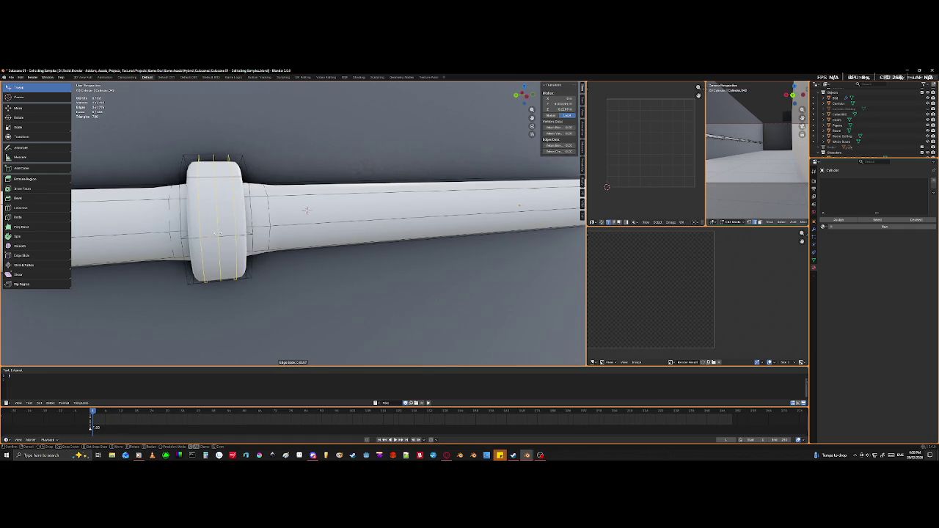
left_click(217, 234)
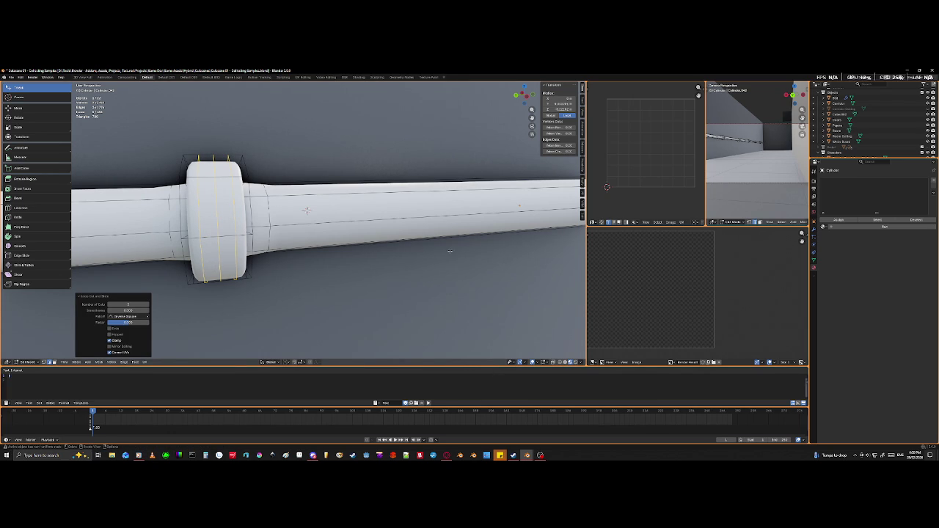
key("s")
key("y")
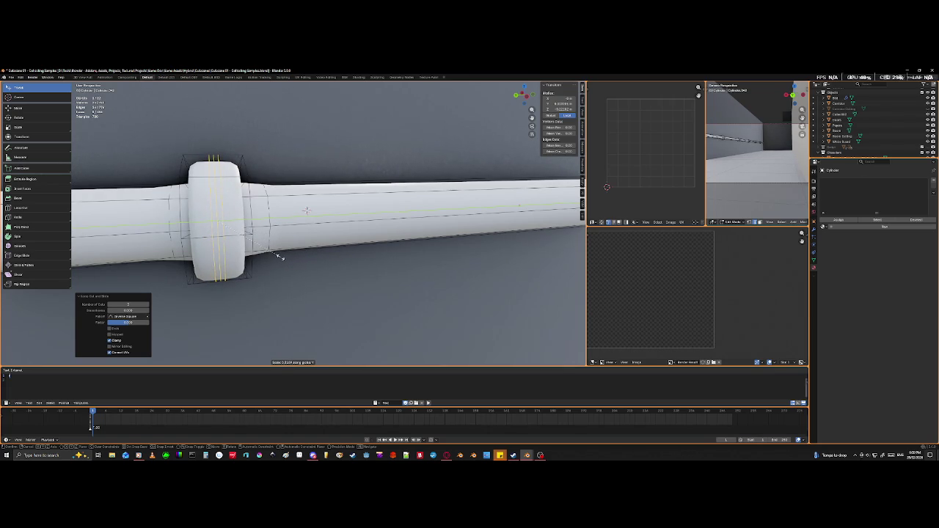
left_click(279, 255)
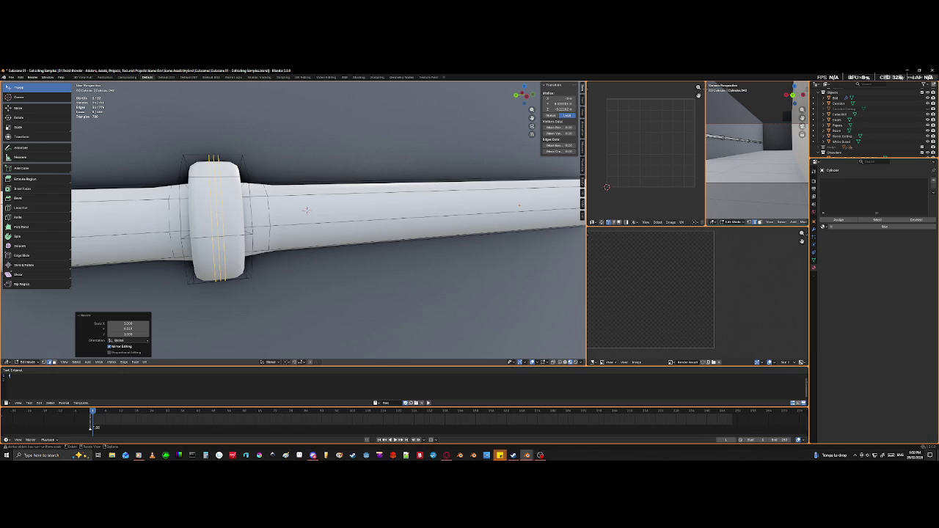
- Shrink the collar's middle loop inward into a groove and return to Object Mode
left_click(217, 213, "alt")
key("s")
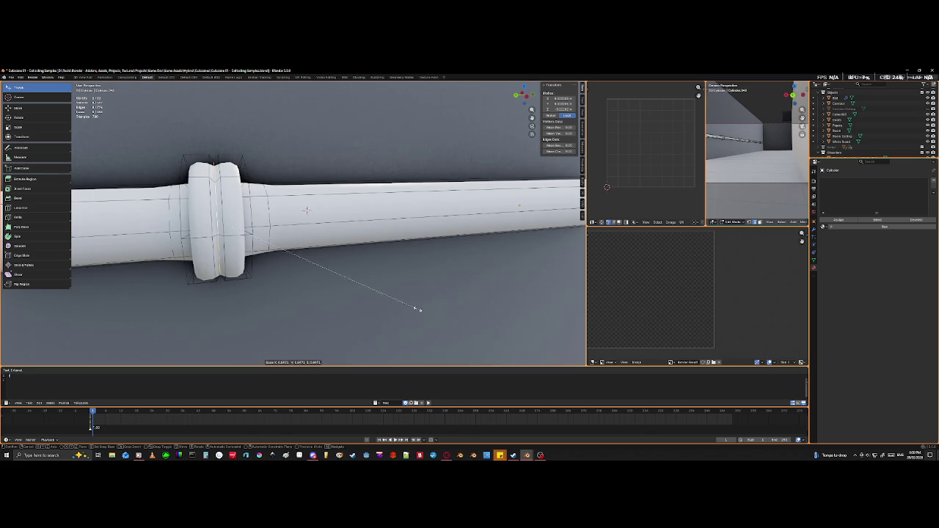
right_click(409, 309)
key("s")
left_click(401, 302)
scroll(372, 298, "down", 5)
scroll(369, 306, "up", 3)
scroll(370, 311, "up", 3)
key("Tab")
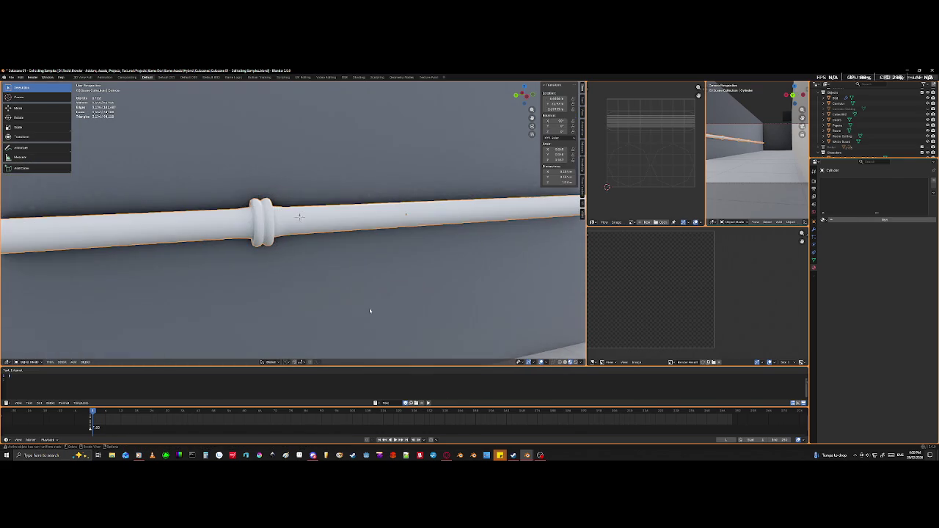
- Zoom out, orbit around the room, and zoom onto the second collar in Edit Mode
scroll(362, 317, "up", 4)
scroll(363, 318, "down", 2)
scroll(362, 318, "up", 2)
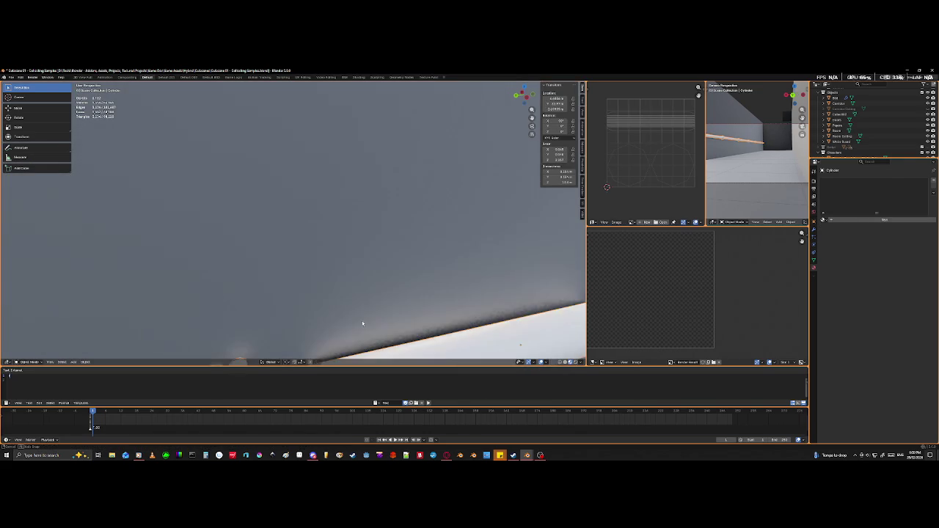
scroll(363, 319, "down", 2)
scroll(367, 320, "down", 6)
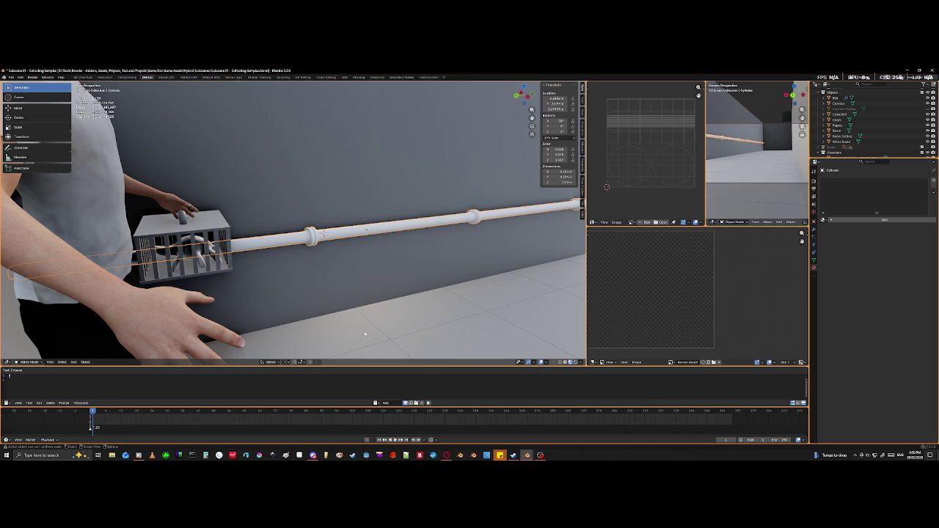
mouse_move(437, 273)
middle_mouse_down()
mouse_move(504, 268)
mouse_move(484, 274)
mouse_move(491, 260)
mouse_move(501, 275)
mouse_move(477, 272)
mouse_move(418, 217)
middle_mouse_up()
scroll(473, 279, "up", 5)
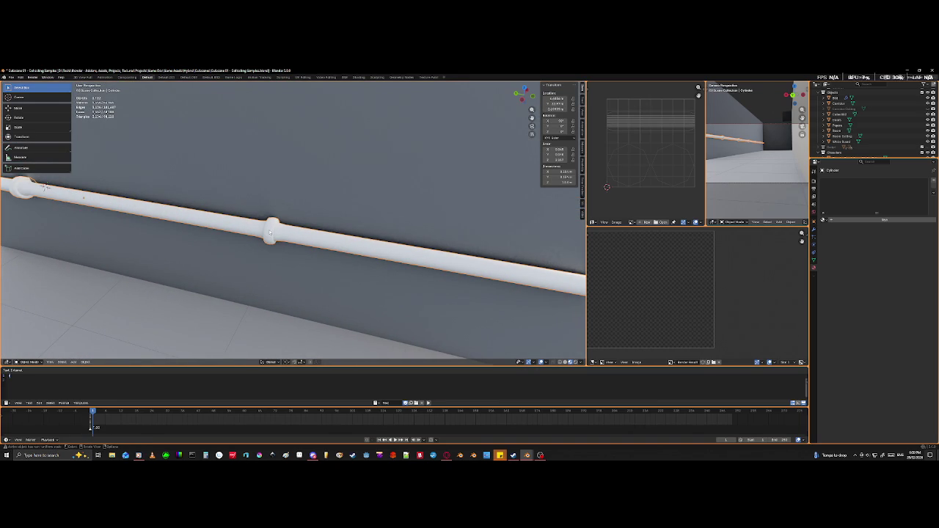
key("Tab")
- Add two loop cuts on the second collar and squeeze them together along Y
scroll(265, 241, "up", 2)
scroll(265, 241, "up", 3)
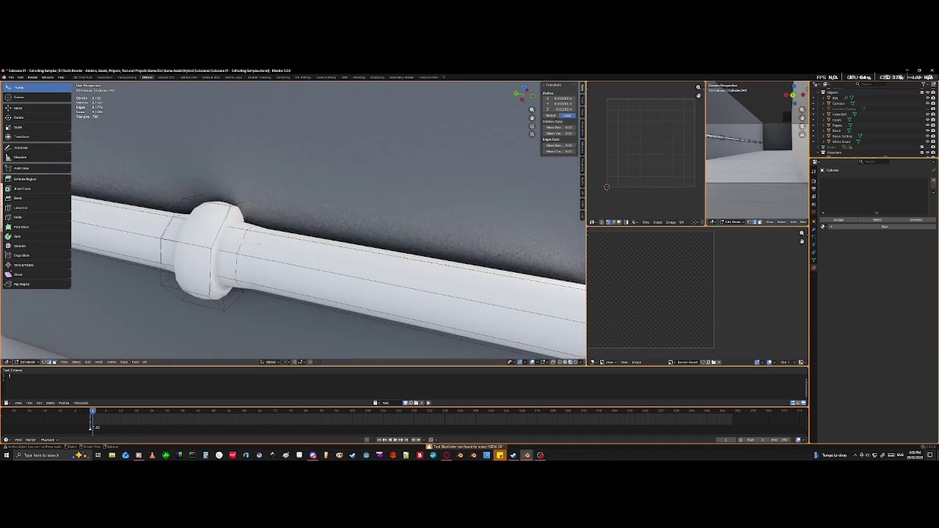
mouse_move(265, 241)
middle_mouse_down()
mouse_move(223, 307)
mouse_move(262, 282)
middle_mouse_up()
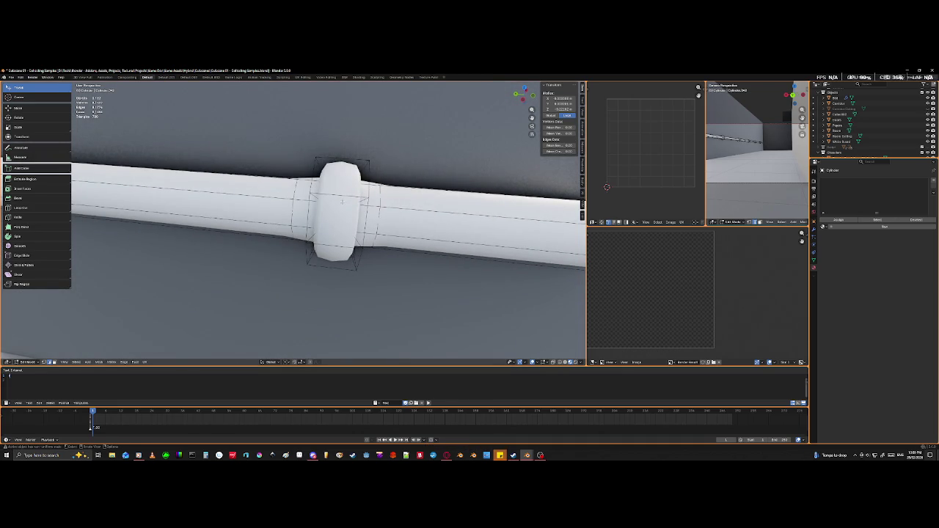
key("ctrl+r")
scroll(342, 204, "up", 1)
scroll(342, 203, "up", 1)
left_click(342, 202)
right_click(342, 201)
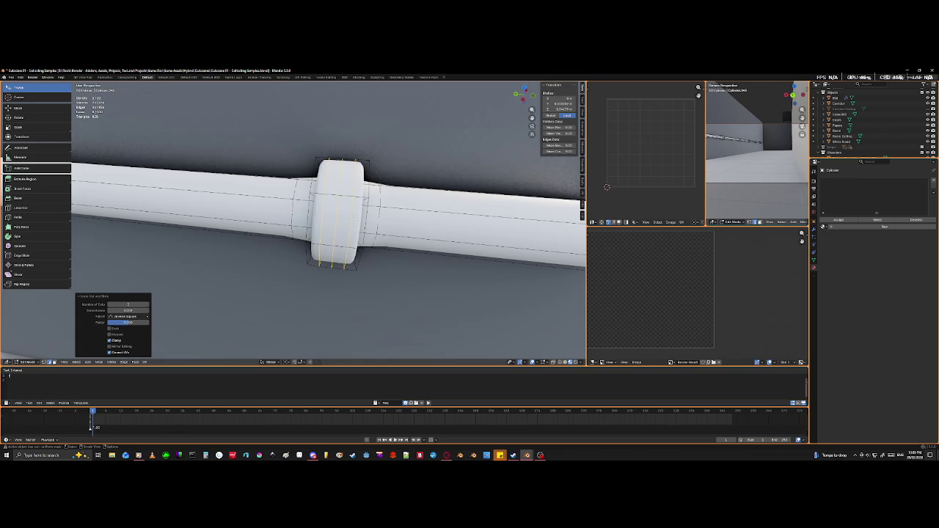
key("s")
key("y")
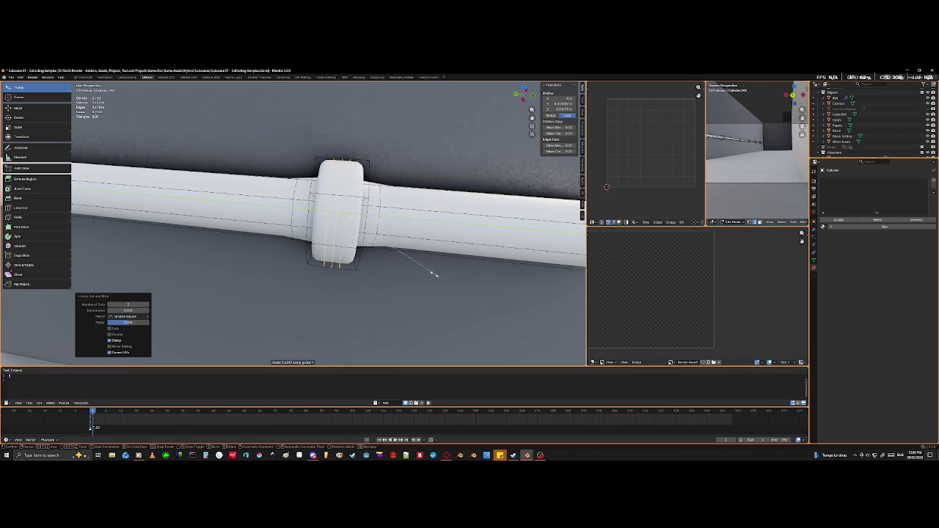
left_click(396, 249)
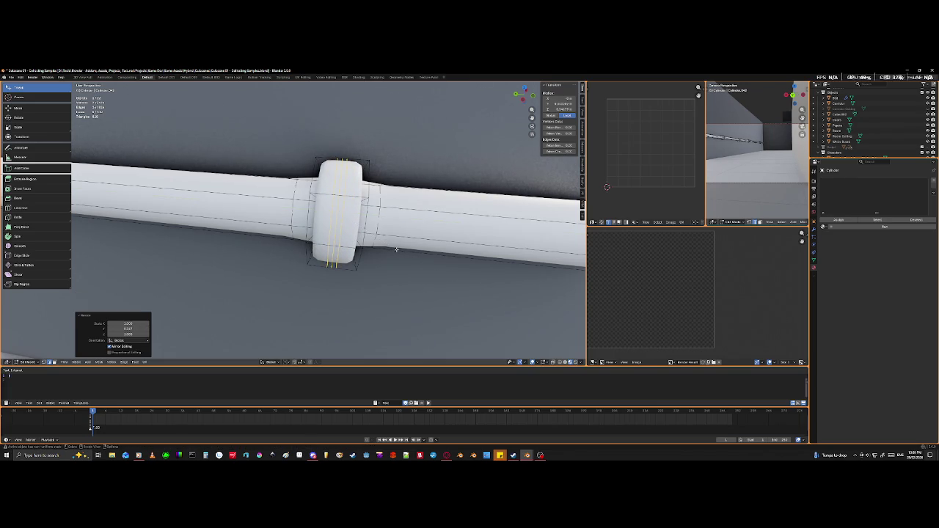
- Shrink the second collar's middle loop into a groove and return to Object Mode
left_click(337, 208, "alt")
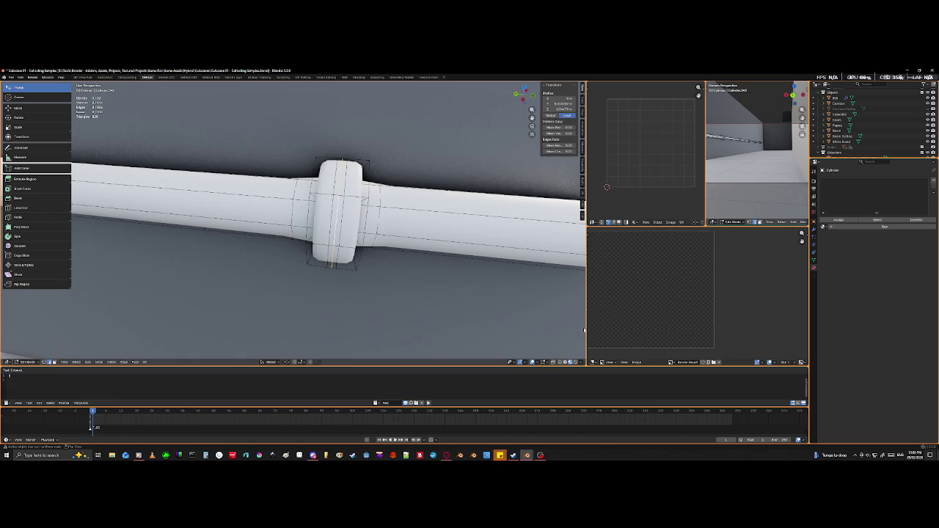
key("s")
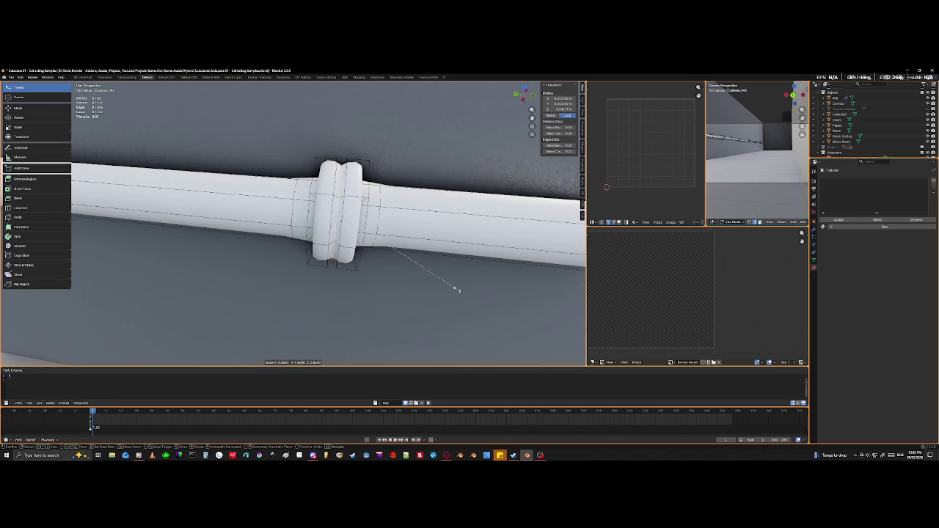
left_click(458, 290)
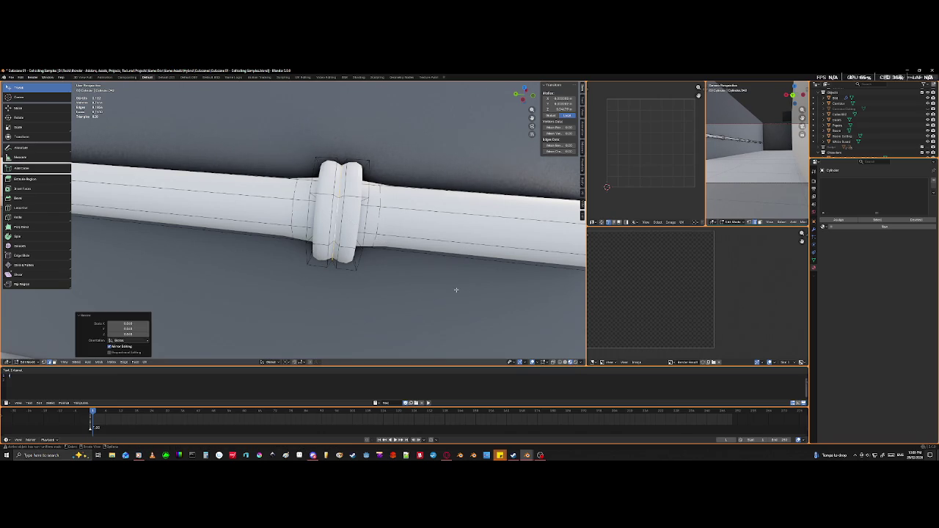
key("Tab")
scroll(458, 291, "down", 6)
right_click(458, 290)
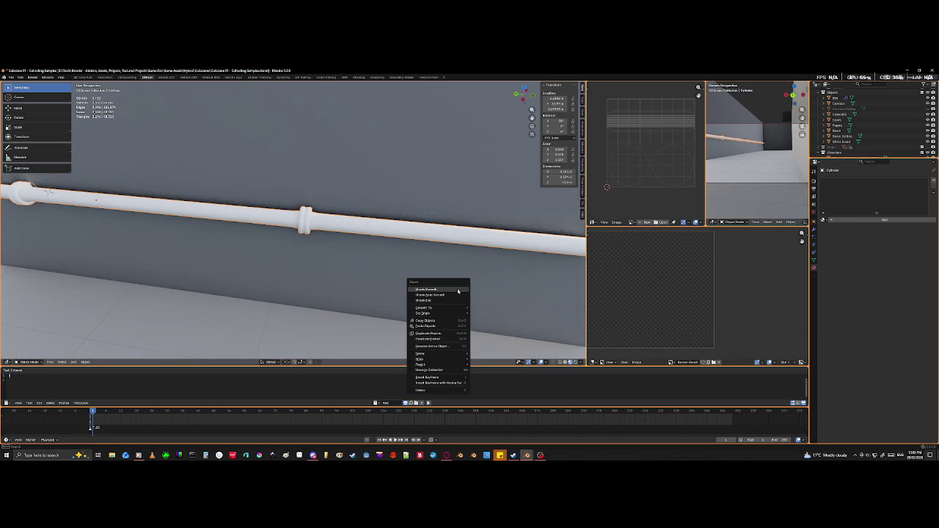
- Add loop cuts on the third collar and squeeze them together along Y
key("Escape")
middle_click_drag(315, 273, 309, 291)
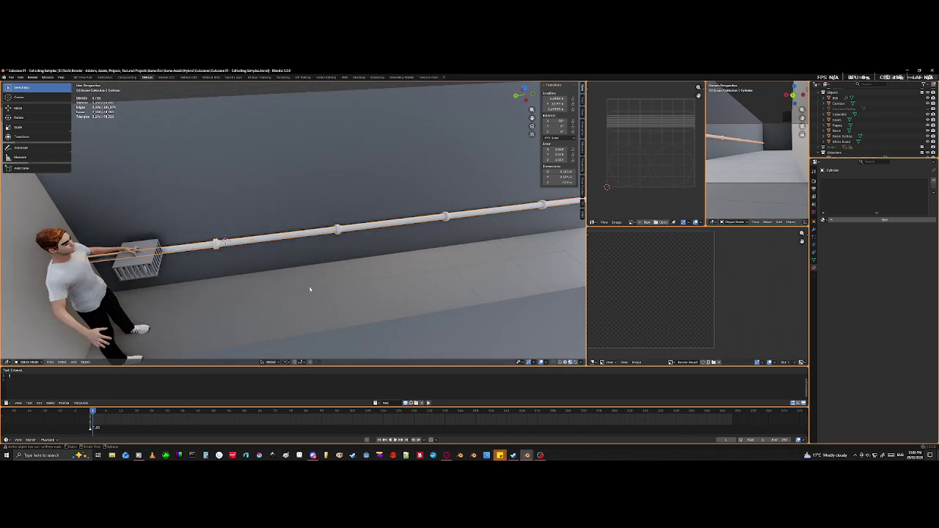
mouse_move(369, 298)
middle_mouse_down()
mouse_move(268, 273)
mouse_move(270, 259)
mouse_move(268, 278)
mouse_move(301, 292)
middle_mouse_up()
key("Tab")
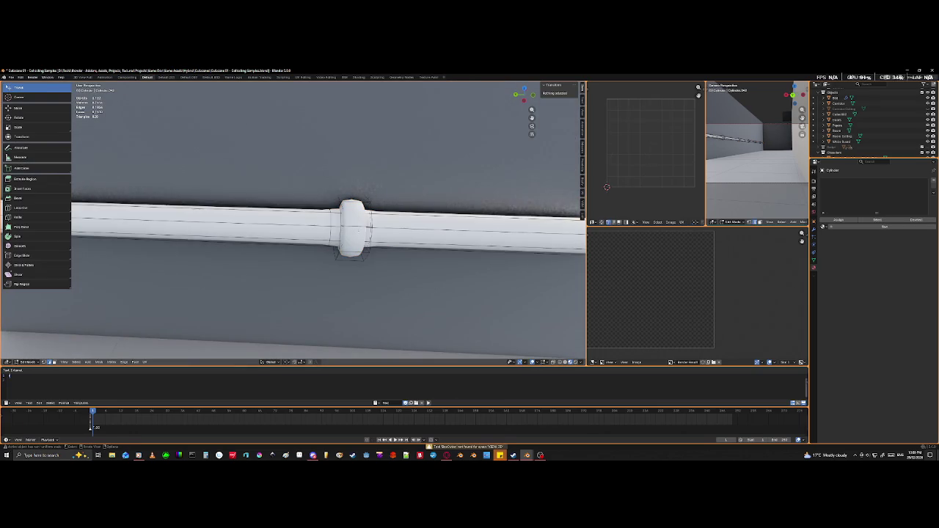
middle_click_drag(356, 224, 358, 232)
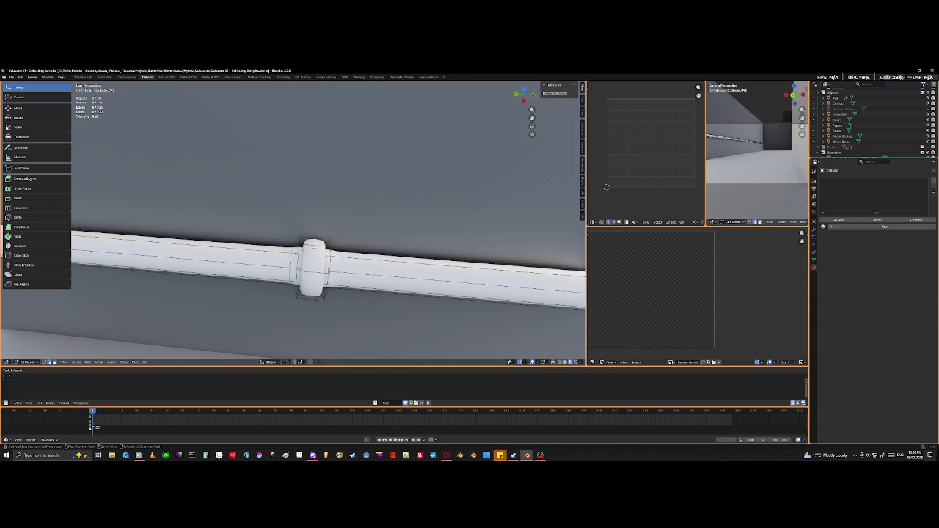
key("ctrl+r")
left_click(312, 268)
right_click(312, 267)
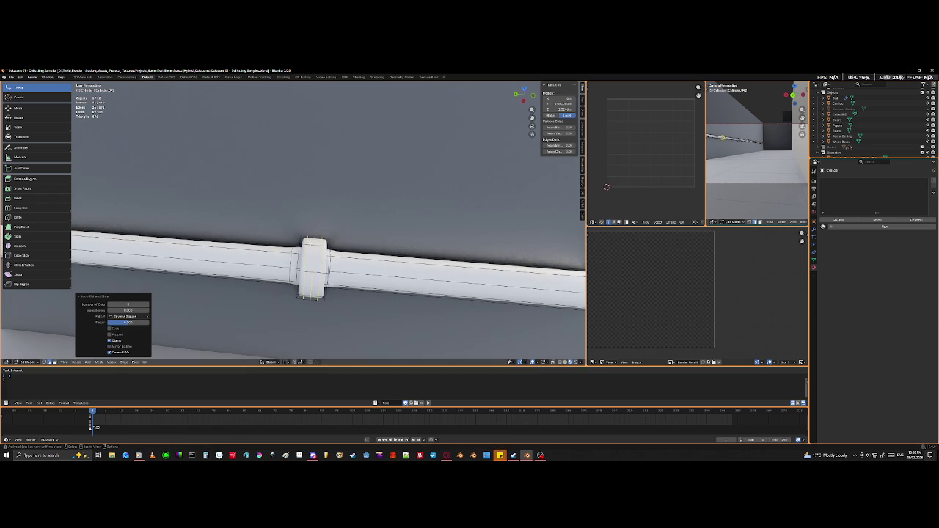
key("s")
key("y")
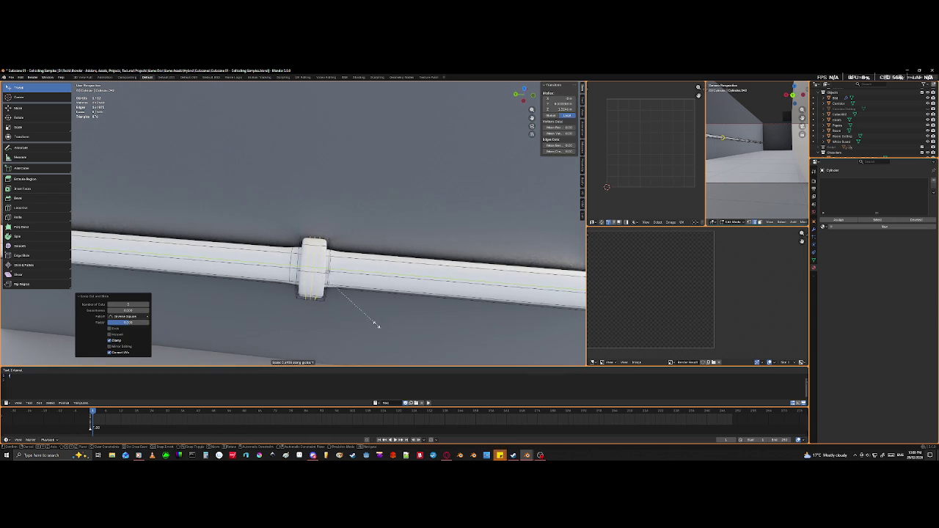
left_click(345, 290)
- Shrink the third collar's middle loop into a groove and return to Object Mode
scroll(344, 289, "up", 5)
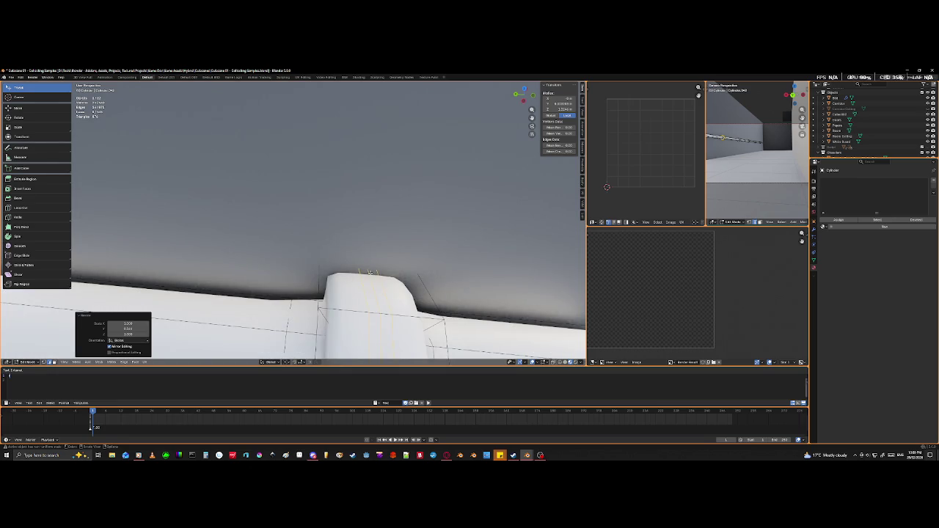
left_click(370, 272)
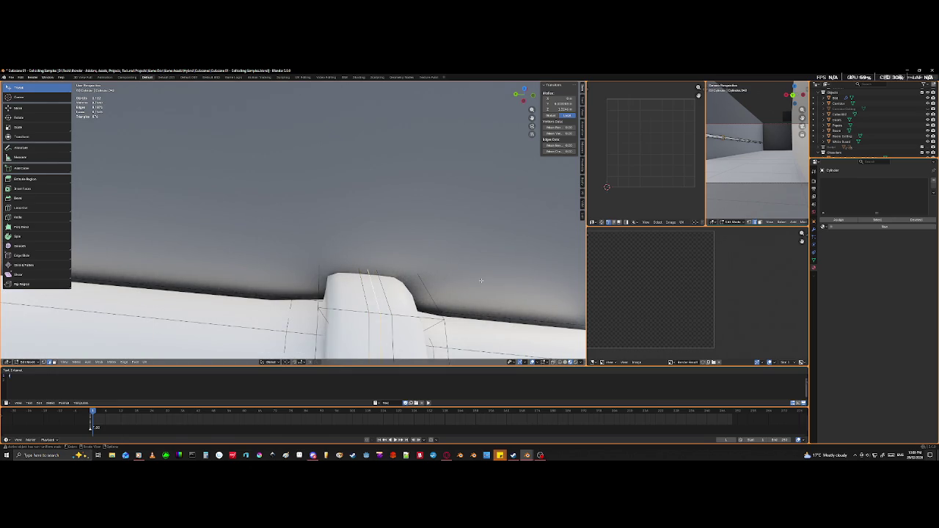
key("s")
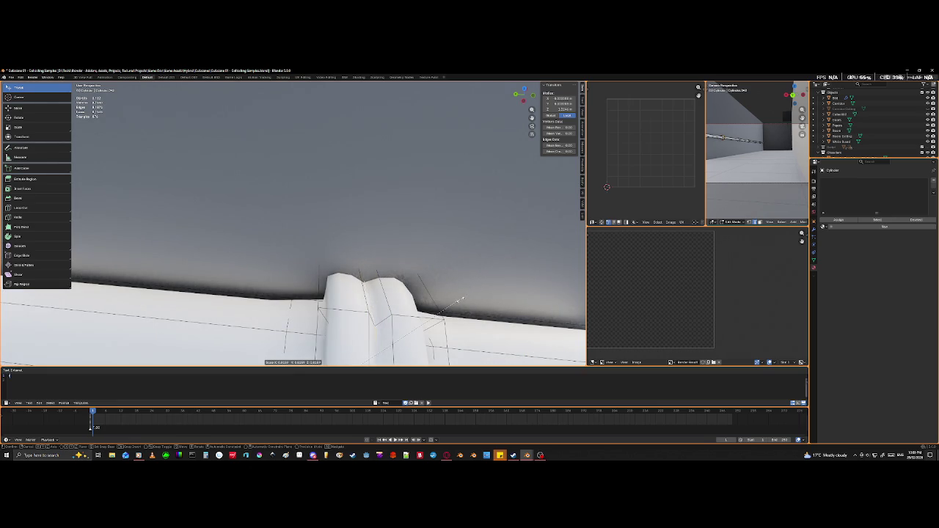
left_click(460, 300)
scroll(460, 301, "down", 4)
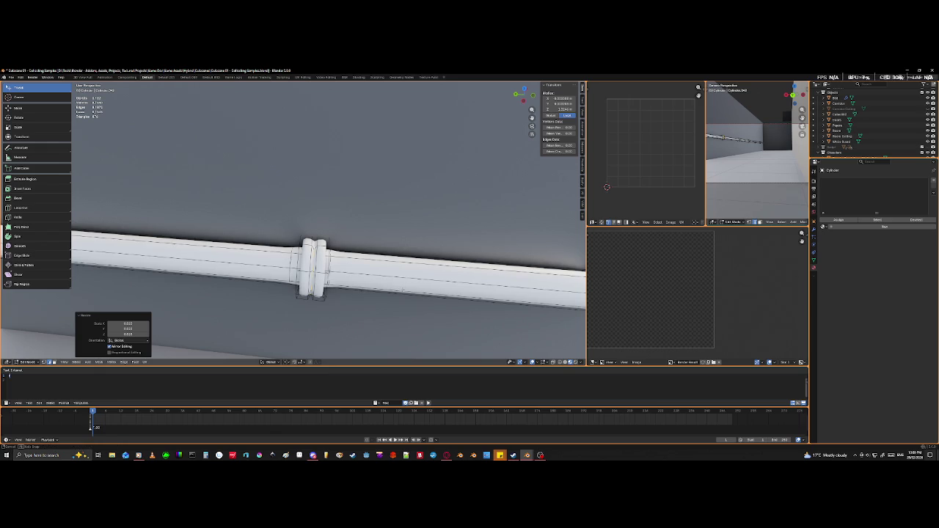
key("Tab")
scroll(403, 292, "down", 5)
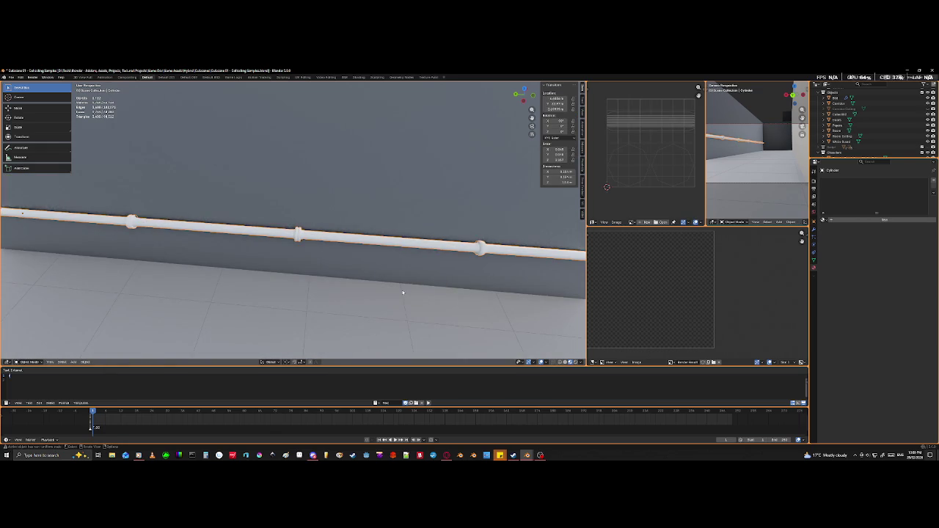
- Add loop cuts on the next pipe joint and squeeze them together along Y
mouse_move(402, 290)
middle_mouse_down()
mouse_move(283, 289)
mouse_move(345, 285)
middle_mouse_up()
scroll(331, 289, "up", 3)
key("Tab")
scroll(355, 283, "up", 2)
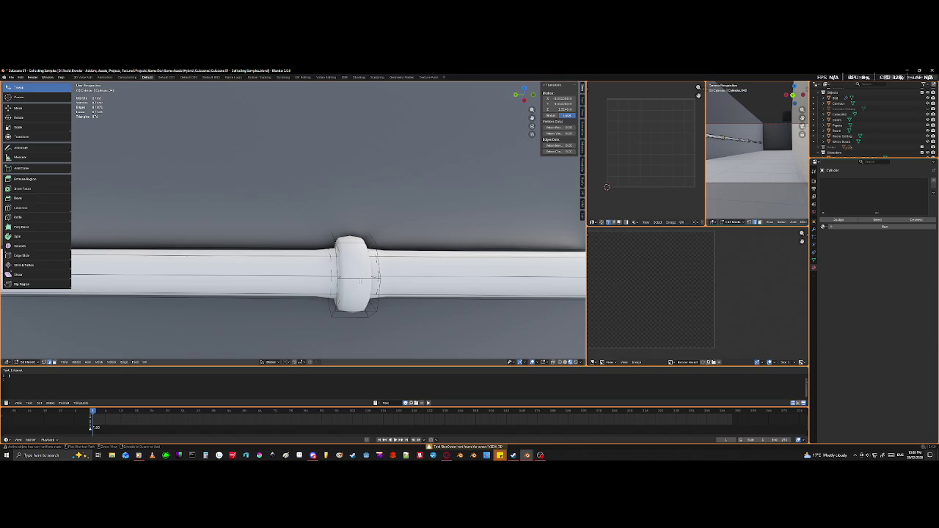
key("ctrl+r")
left_click(360, 281)
right_click(489, 313)
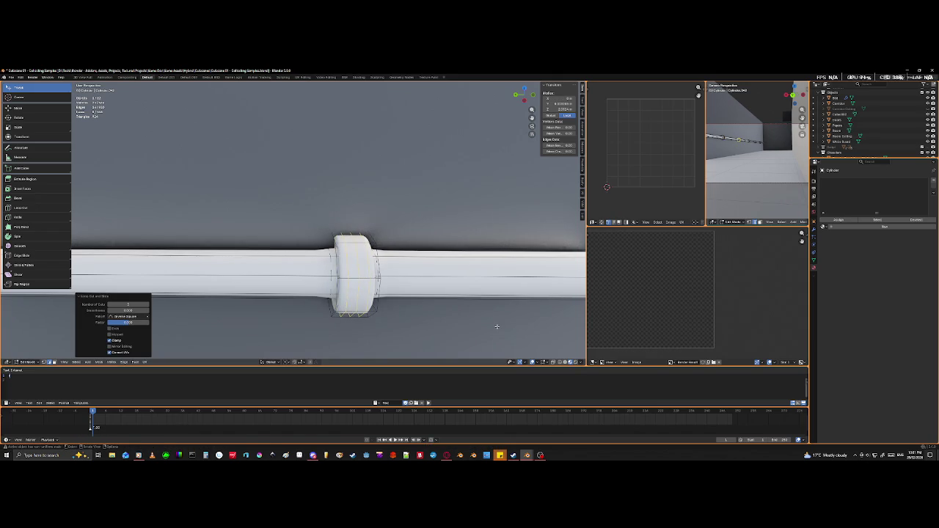
key("s")
key("y")
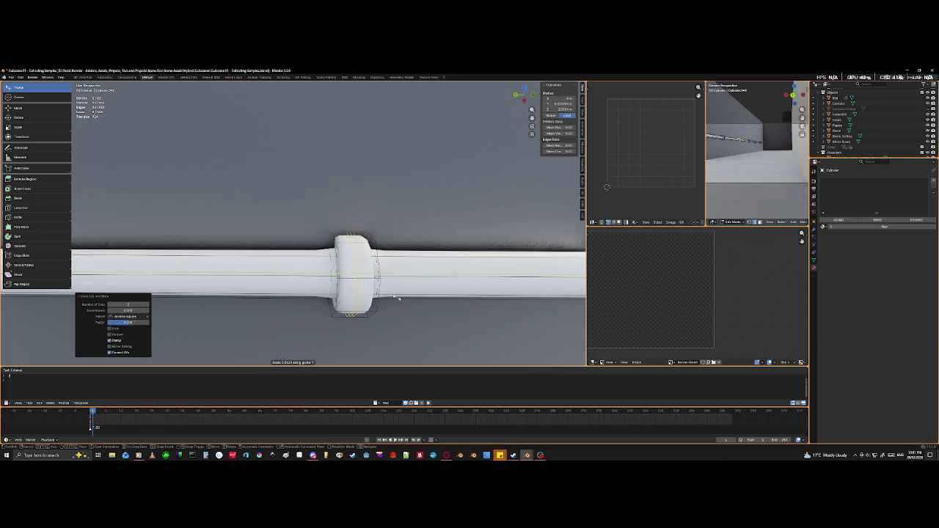
left_click(380, 298)
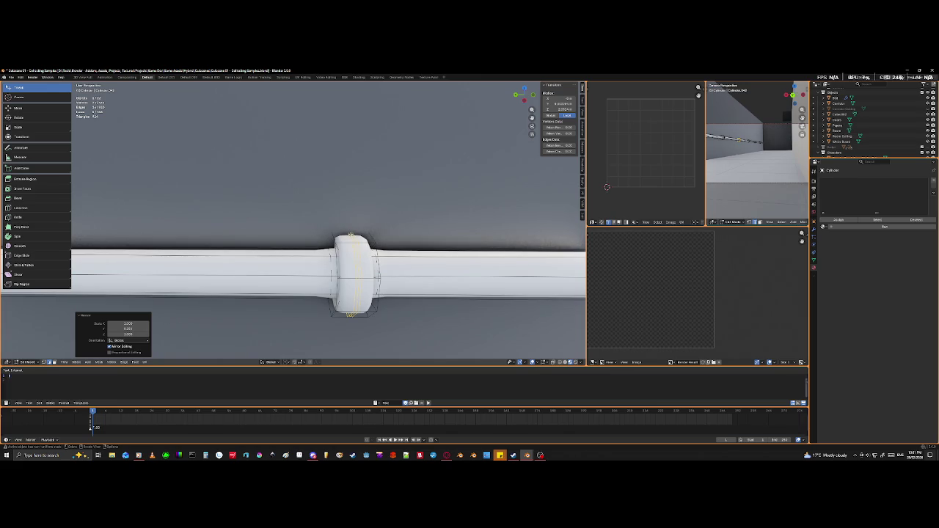
- Shrink the joint's middle ring inward to form the groove
key("alt+a")
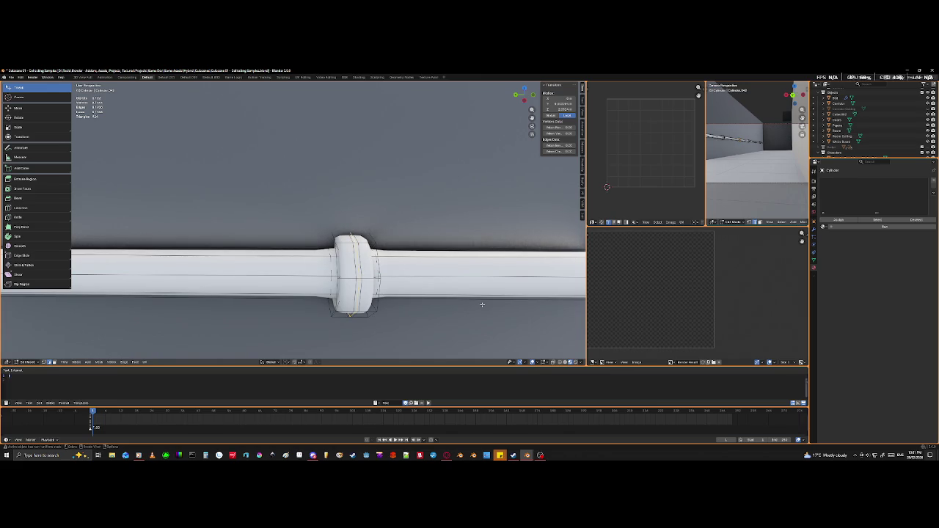
key("s")
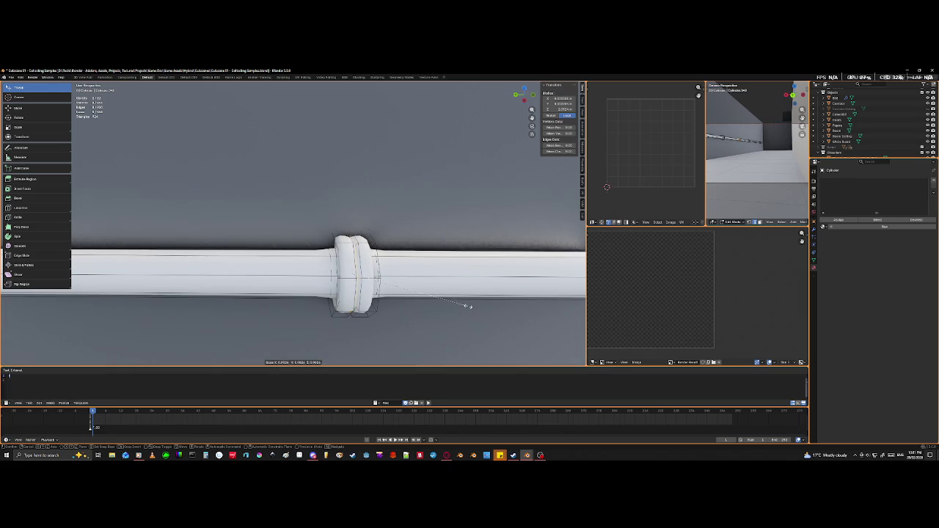
left_click(469, 306)
mouse_move(470, 308)
middle_mouse_down()
mouse_move(439, 295)
mouse_move(354, 295)
middle_mouse_up()
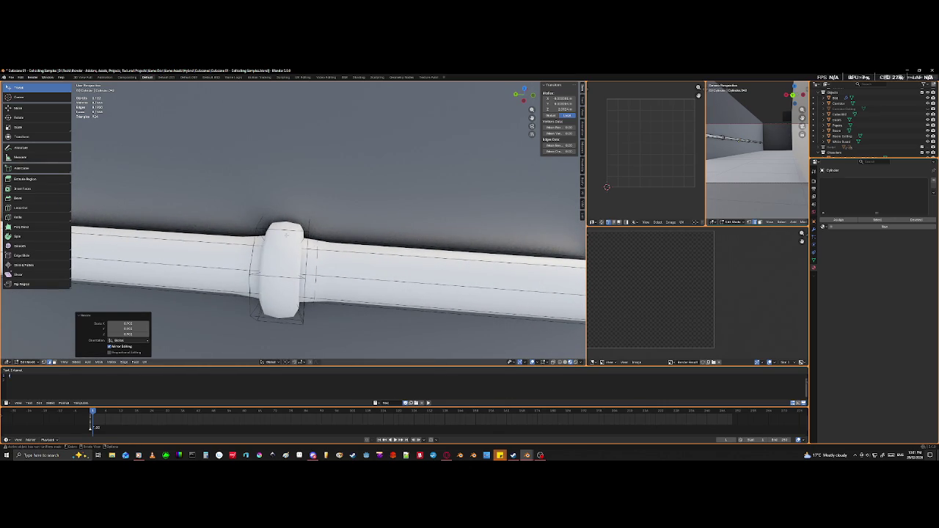
key("ctrl+r")
- Loop-cut this collar, squeeze the loops along Y, and shrink the middle ring into a groove
left_click(279, 220)
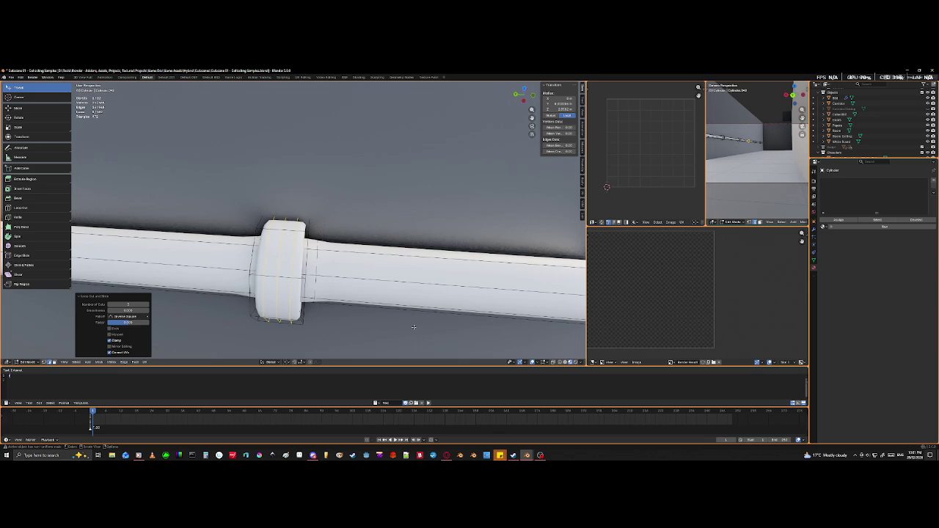
key("s")
key("y")
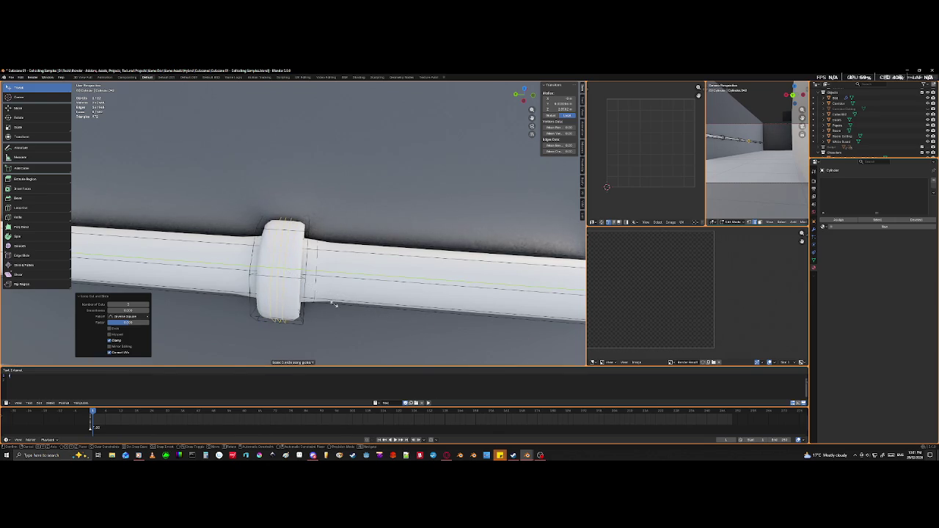
left_click(244, 311)
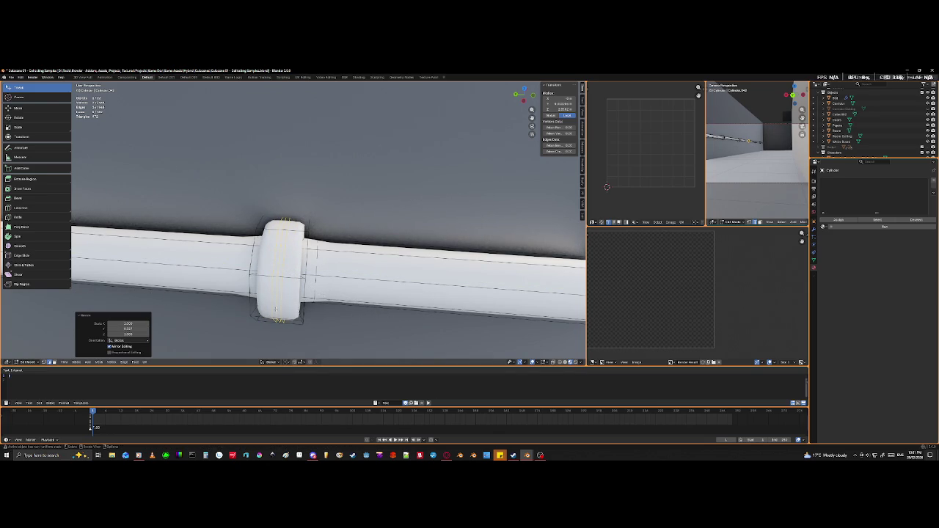
left_click(276, 309)
key("g")
key("y")
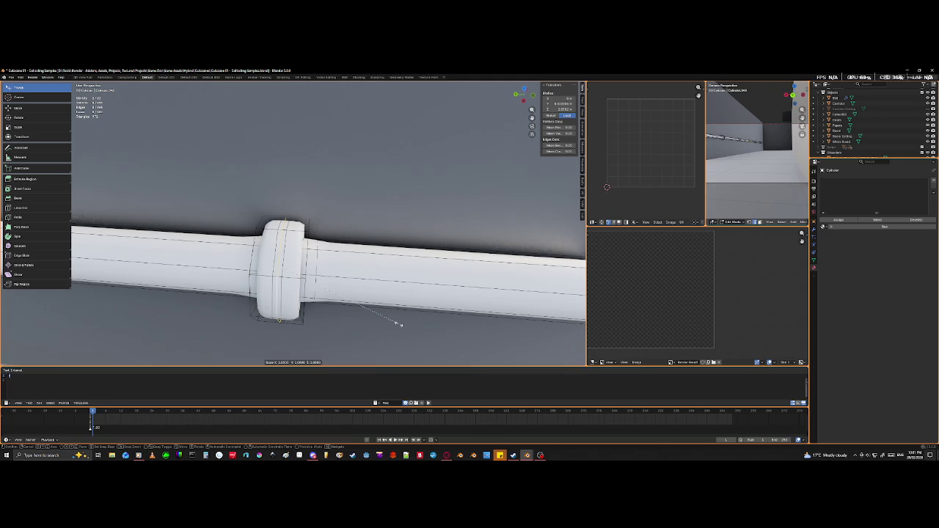
key("Escape")
key("s")
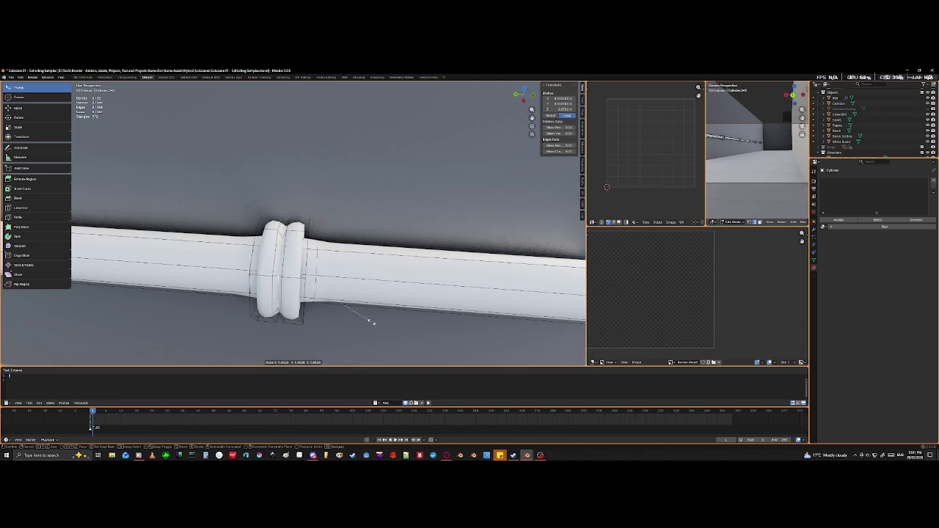
left_click(370, 321)
- Review the grooved collar in Object Mode, then save the Cutscene 01 - Collecting Samples file
mouse_move(371, 321)
middle_mouse_down()
mouse_move(306, 324)
mouse_move(377, 316)
mouse_move(98, 325)
mouse_move(570, 329)
mouse_move(130, 318)
middle_mouse_up()
key("Tab")
scroll(338, 323, "down", 3)
scroll(130, 319, "down", 1)
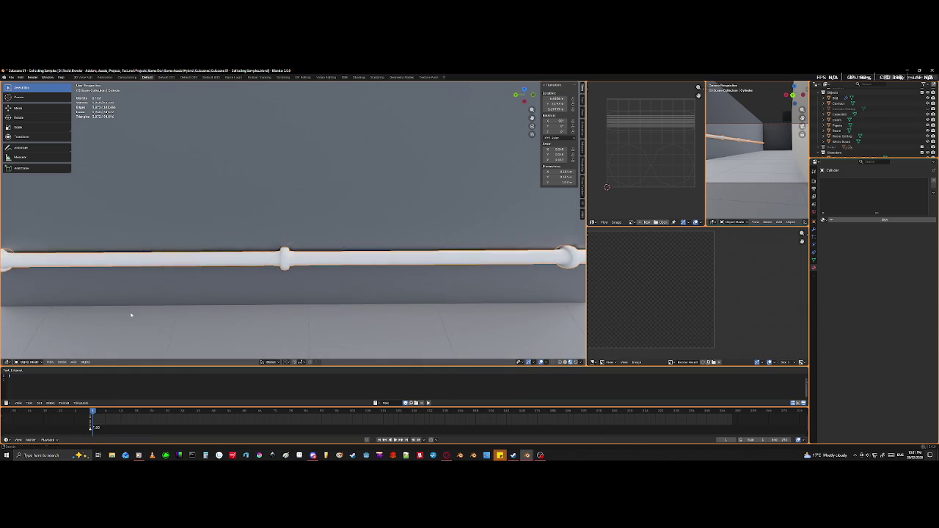
scroll(271, 279, "up", 4)
key("Tab")
middle_click_drag(263, 293, 264, 317)
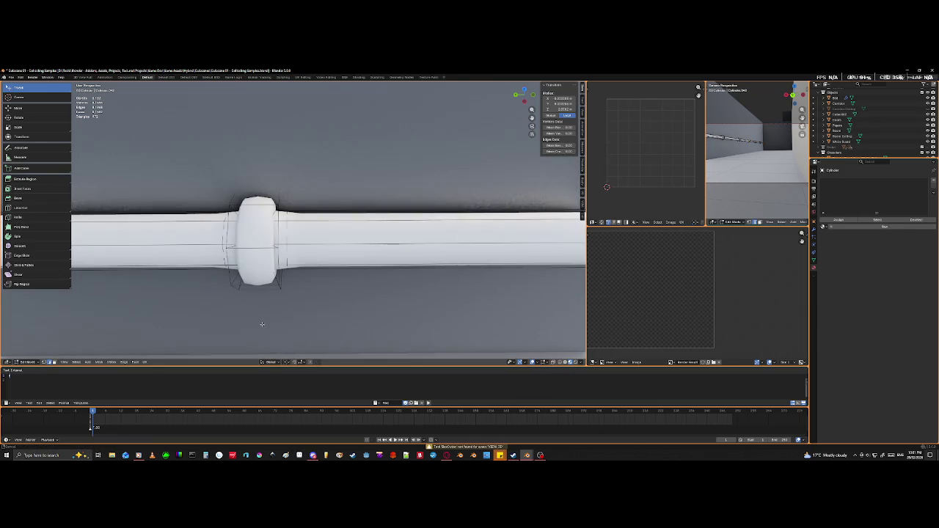
key("ctrl")
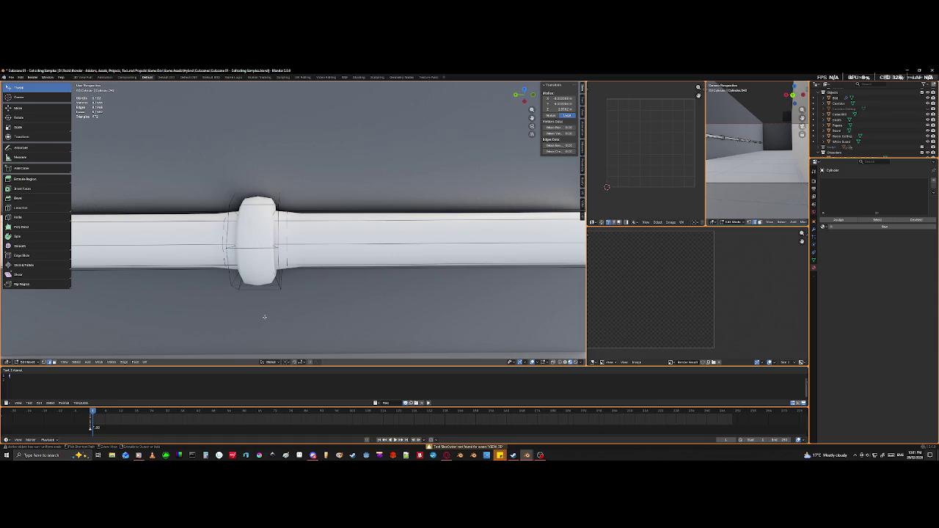
key("ctrl+s")
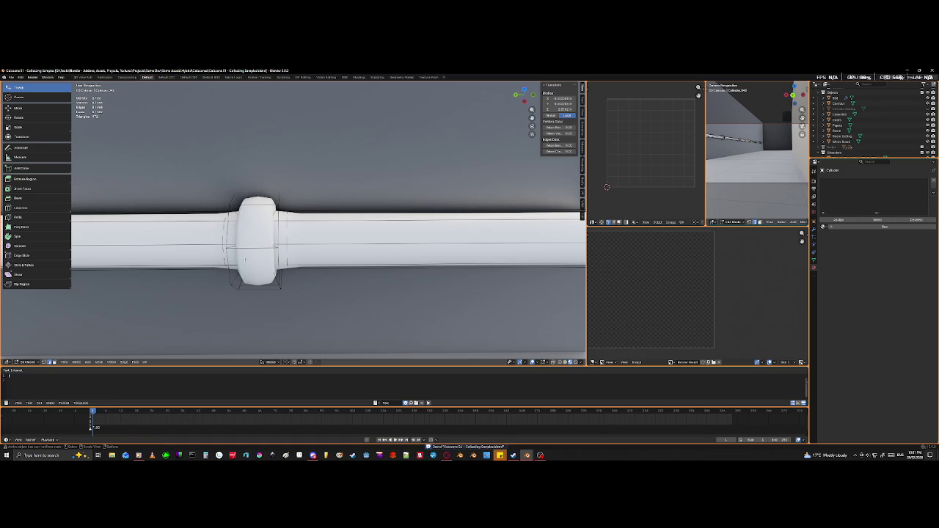
- Groove the next collar into a double band with a Y-squeezed loop cut and shrunk middle ring
key("ctrl+r")
left_click(251, 282)
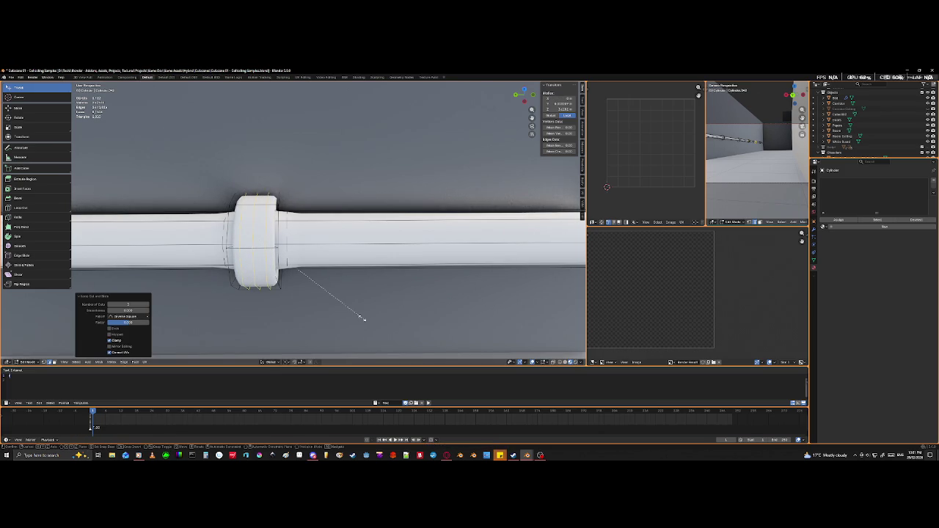
key("s")
key("y")
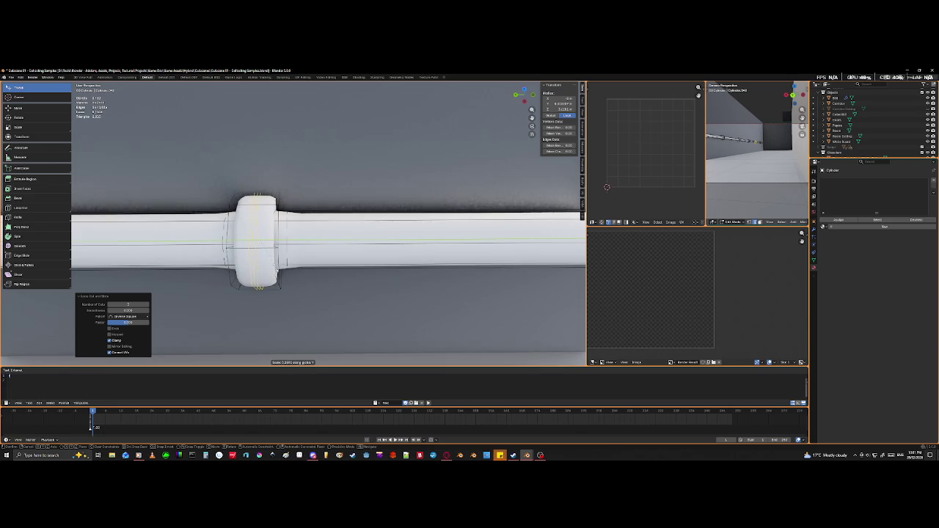
left_click(278, 269)
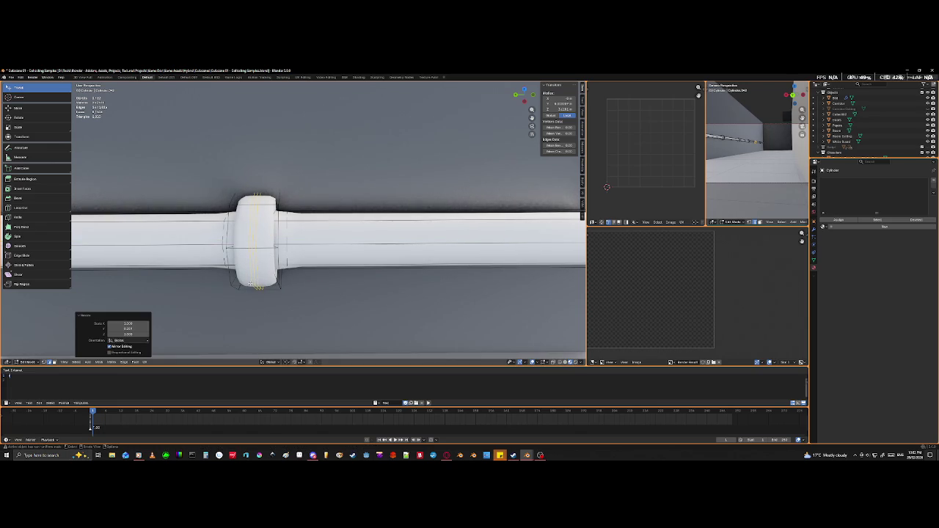
left_click(254, 276)
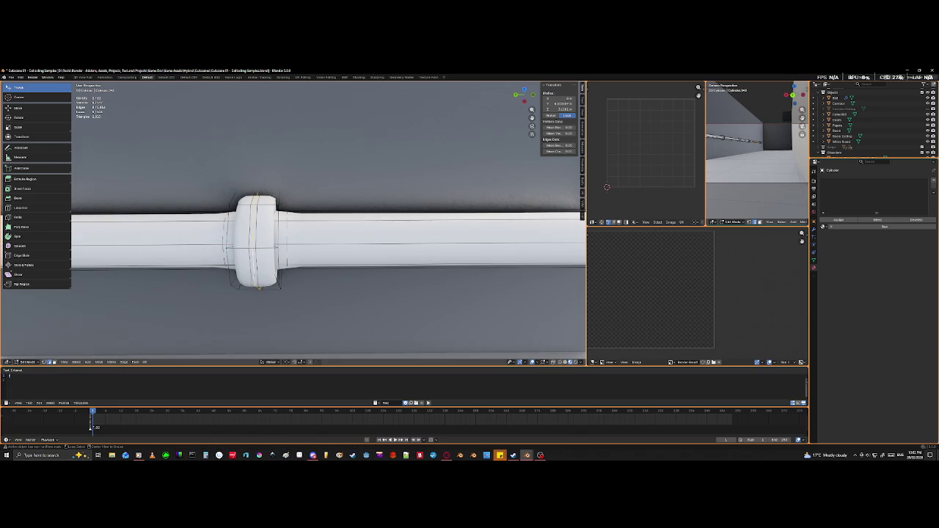
key("s")
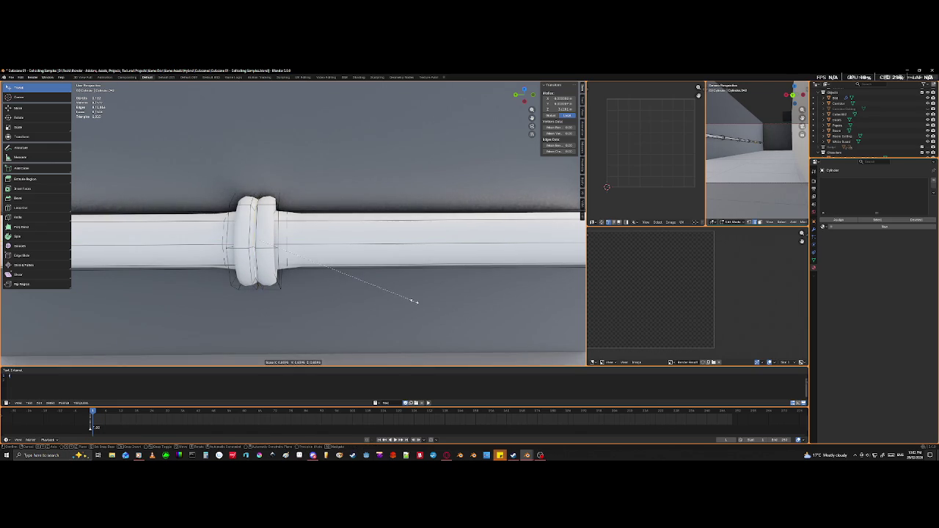
left_click(415, 301)
- Groove the last collar the same way, clear the selection, and return to Object Mode
middle_click_drag(415, 301, 343, 271)
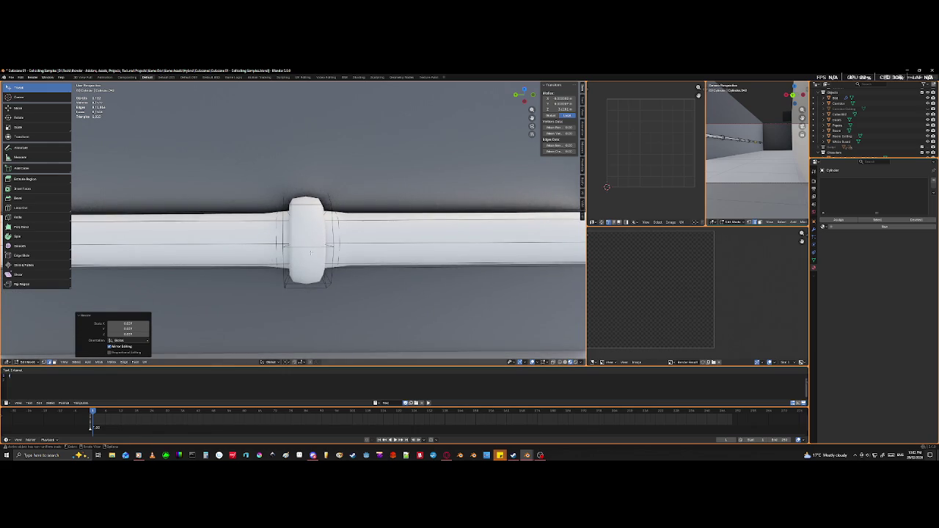
key("ctrl+r")
left_click(311, 253)
right_click(407, 289)
key("s")
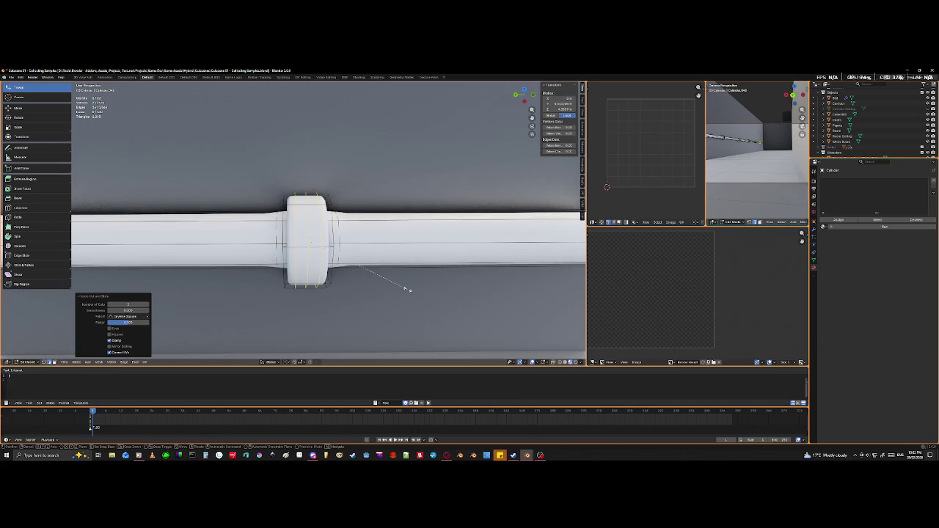
key("y")
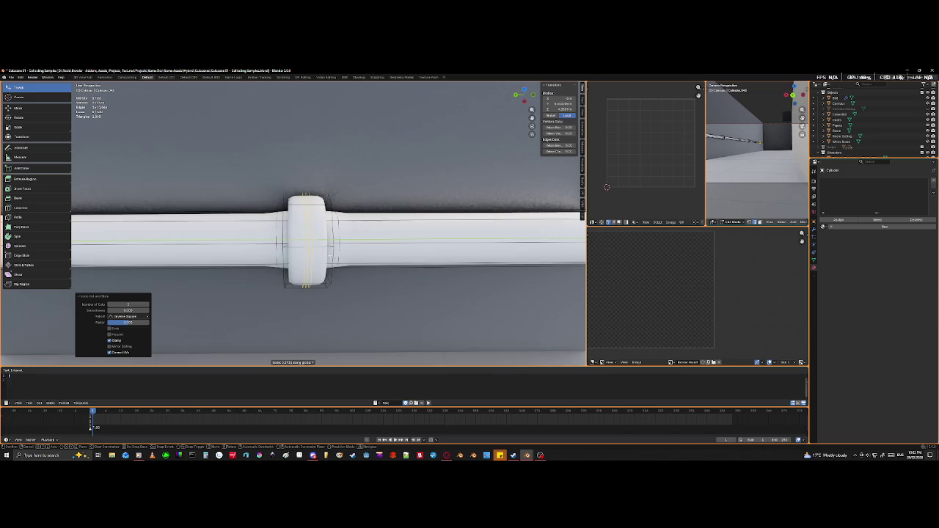
left_click(331, 257)
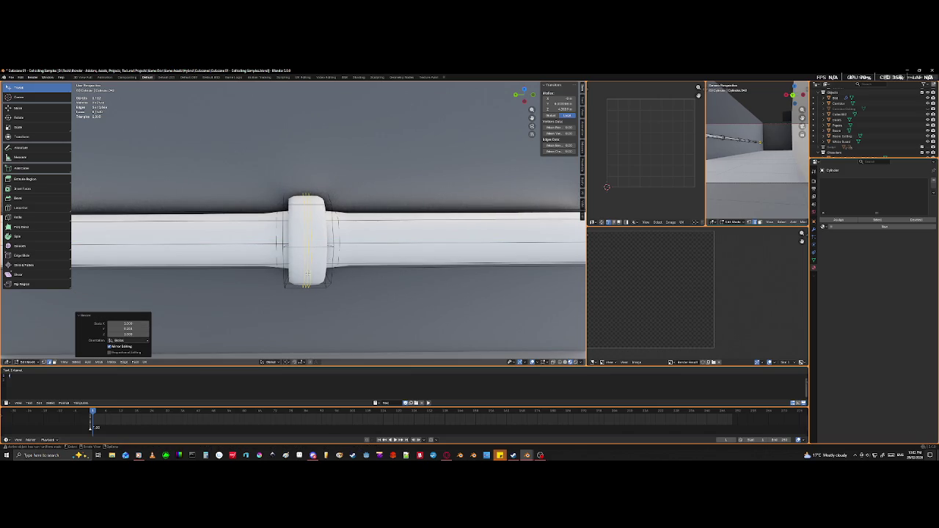
left_click(308, 274, "alt")
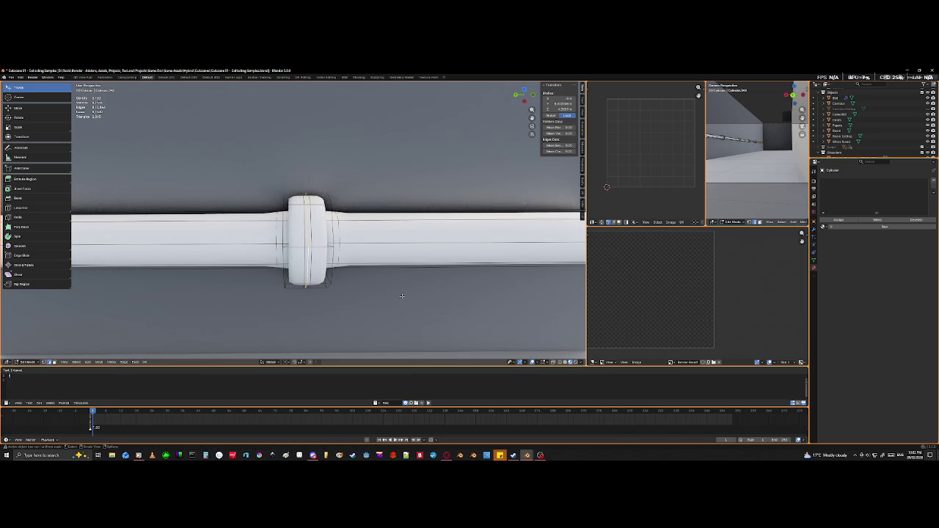
key("s")
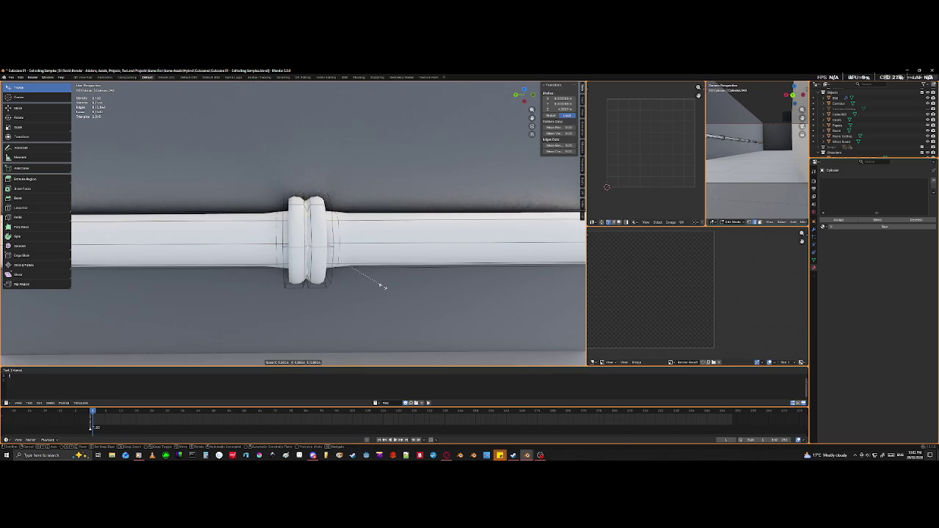
left_click(385, 286)
key("alt+a")
key("Tab")
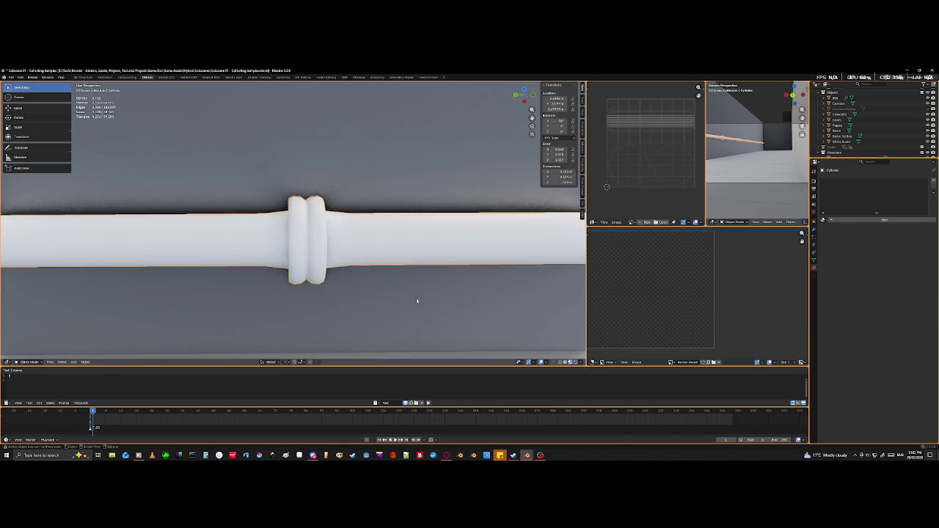
- Select the wall pipe, try scaling its length along Y, then undo it
scroll(417, 301, "down", 3)
middle_click_drag(242, 310, 325, 310)
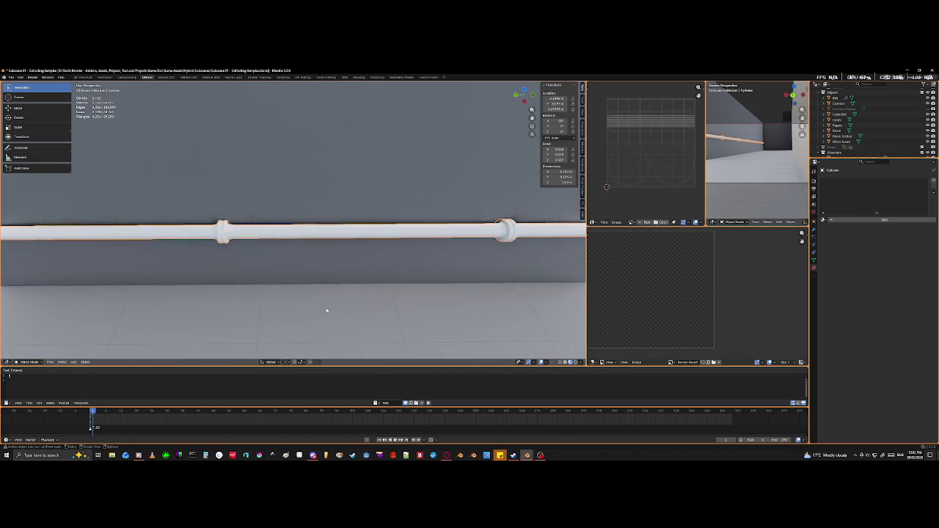
scroll(326, 309, "down", 2)
mouse_move(244, 285)
middle_mouse_down()
mouse_move(243, 316)
mouse_move(272, 303)
mouse_move(247, 325)
mouse_move(300, 296)
mouse_move(291, 311)
mouse_move(309, 298)
mouse_move(371, 296)
mouse_move(298, 285)
mouse_move(354, 251)
middle_mouse_up()
scroll(346, 321, "down", 2)
left_click(169, 248)
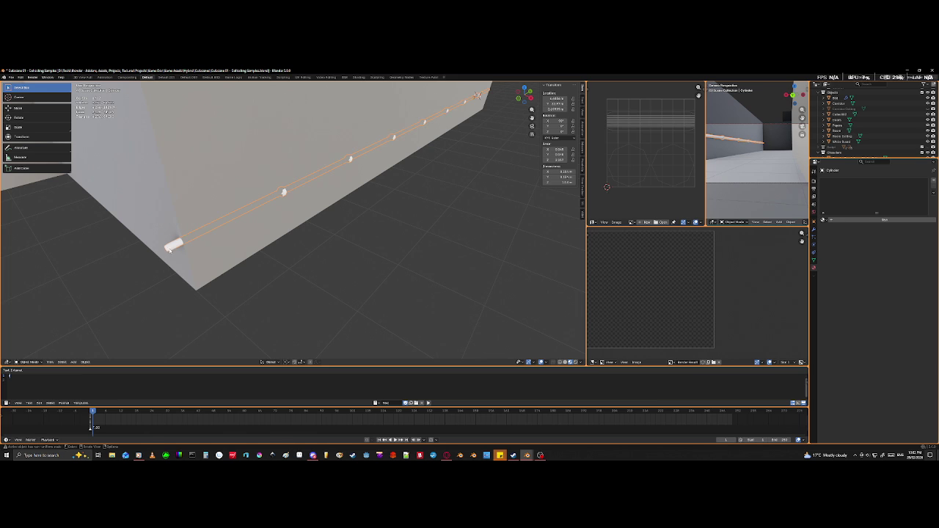
key("s")
key("y")
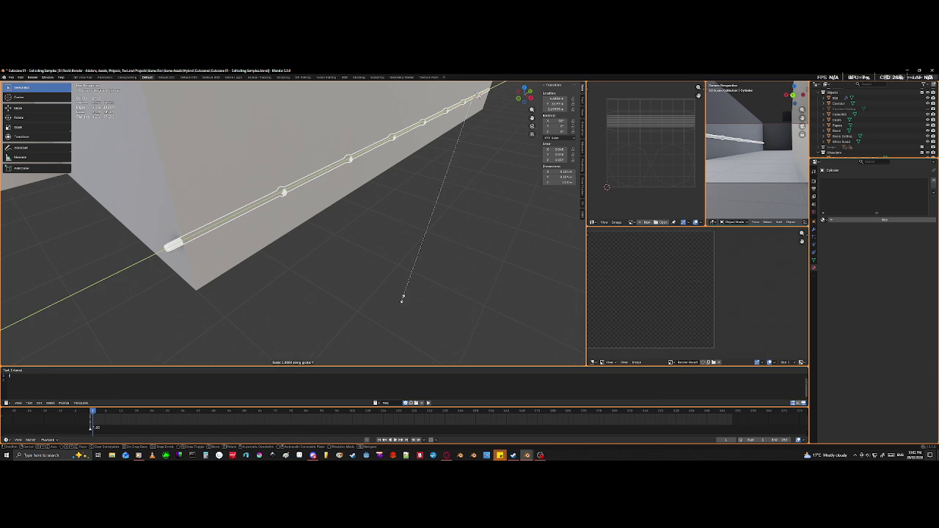
left_click(398, 284)
mouse_move(404, 286)
middle_mouse_down()
mouse_move(328, 276)
mouse_move(237, 282)
middle_mouse_up()
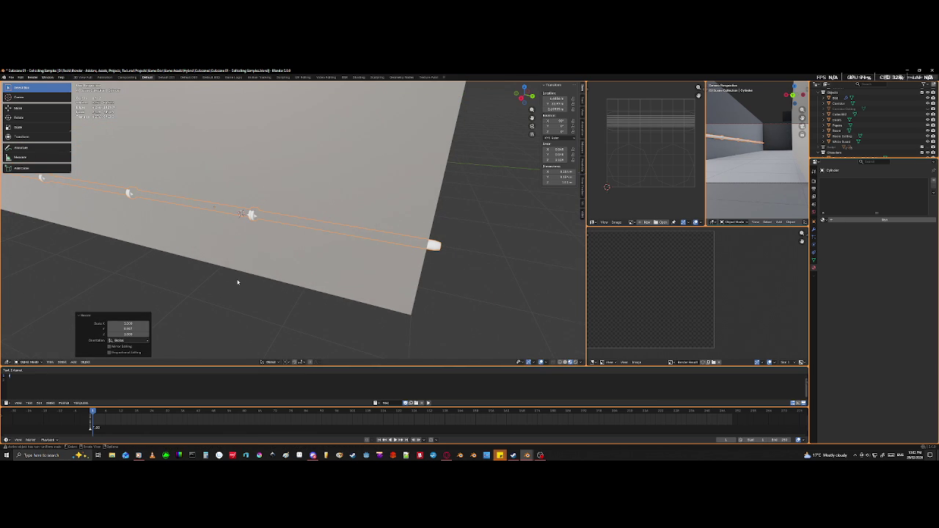
key("ctrl+z")
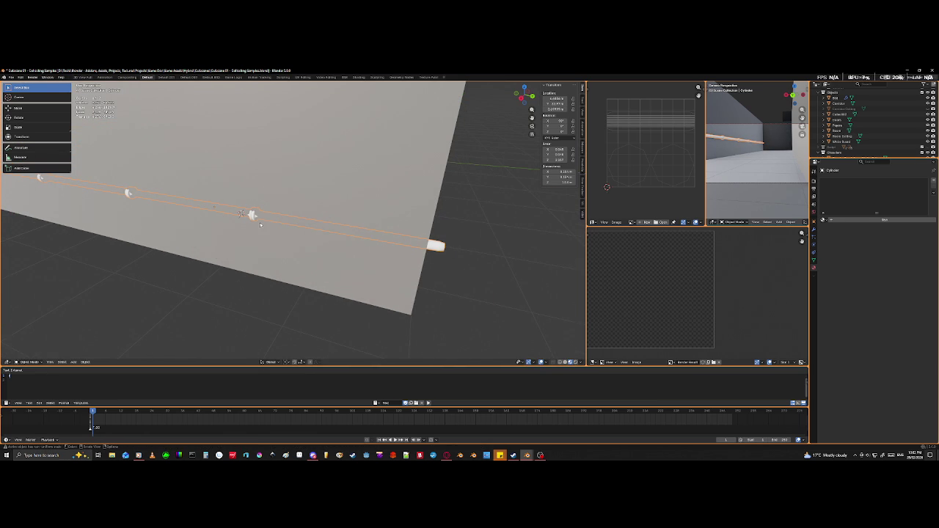
- Set the pipe's origin to its geometry and rescale its length along Y
right_click(242, 214)
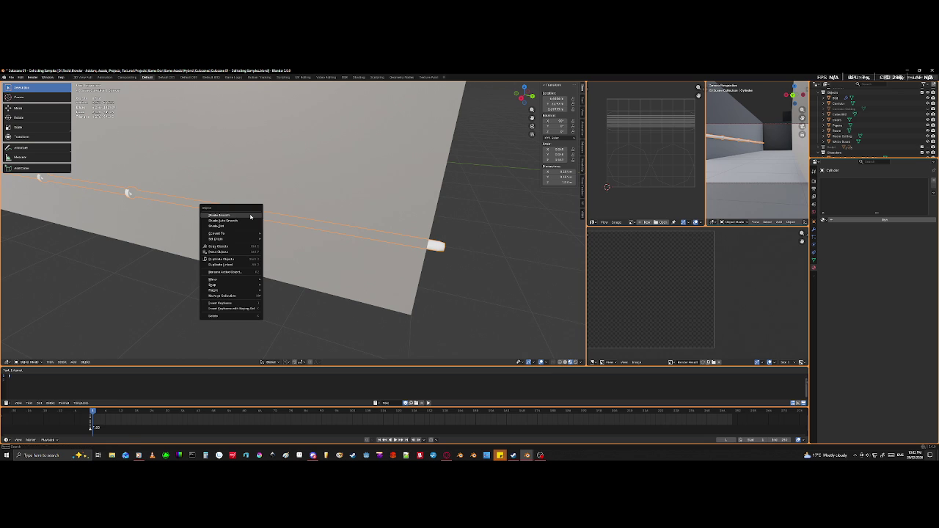
mouse_move(231, 239)
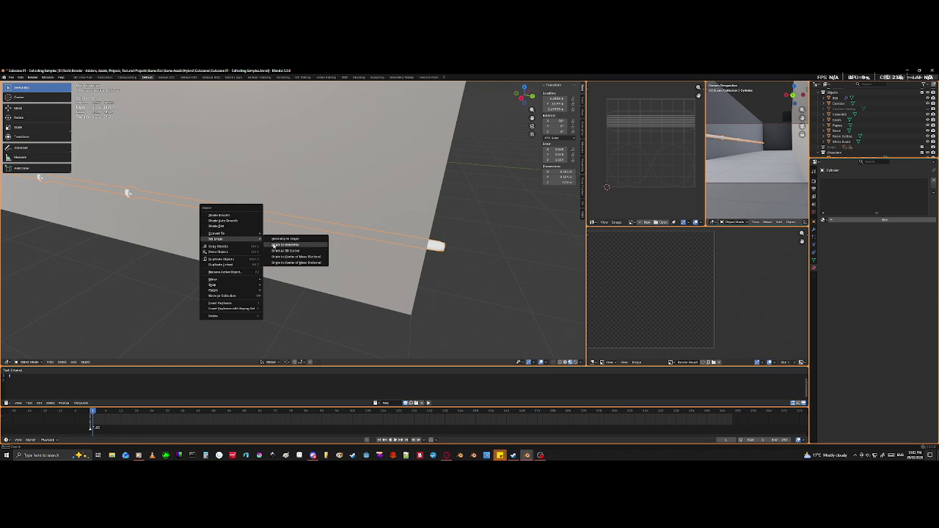
left_click(273, 245)
middle_click_drag(273, 245, 275, 253)
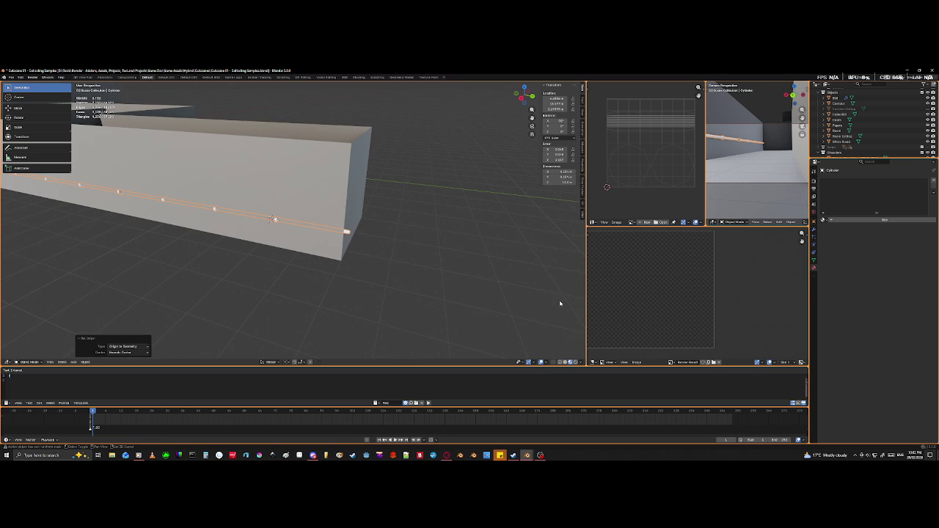
key("s")
key("y")
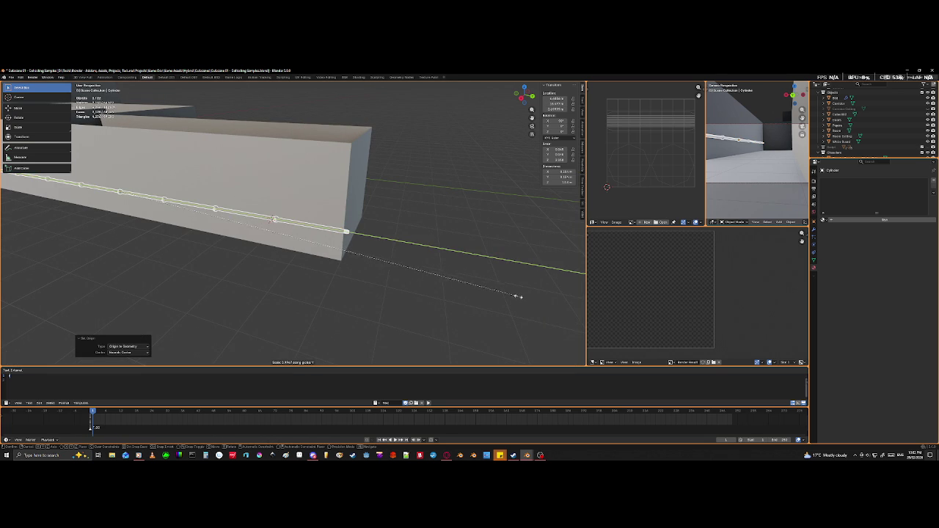
left_click(509, 300)
mouse_move(247, 272)
middle_mouse_down()
mouse_move(335, 261)
mouse_move(287, 268)
mouse_move(308, 265)
middle_mouse_up()
key("KP_Decimal")
- Nudge the pipe along Y and slightly along X into place on the wall
key("g")
key("y")
left_click(316, 270)
mouse_move(312, 270)
middle_mouse_down()
mouse_move(252, 245)
mouse_move(361, 230)
mouse_move(251, 246)
mouse_move(317, 262)
mouse_move(314, 271)
mouse_move(347, 254)
mouse_move(227, 265)
mouse_move(276, 266)
middle_mouse_up()
key("g")
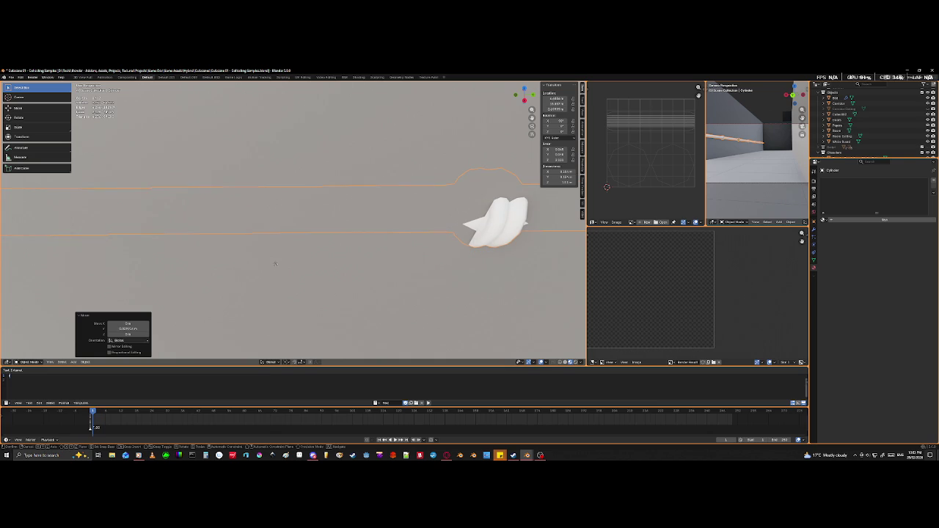
key("x")
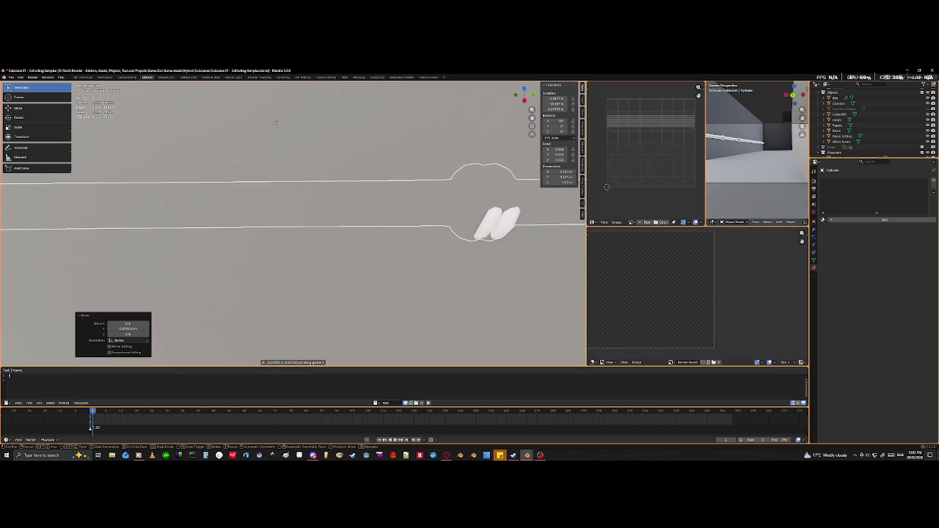
left_click(269, 311)
scroll(269, 311, "down", 10)
mouse_move(440, 302)
middle_mouse_down()
mouse_move(462, 310)
mouse_move(284, 313)
mouse_move(228, 275)
mouse_move(292, 223)
middle_mouse_up()
scroll(292, 223, "up", 5)
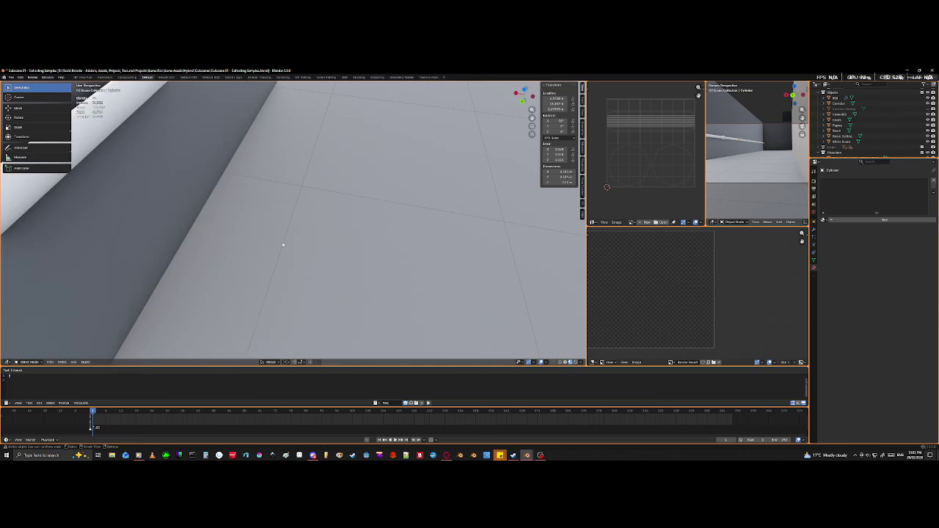
scroll(279, 248, "down", 3)
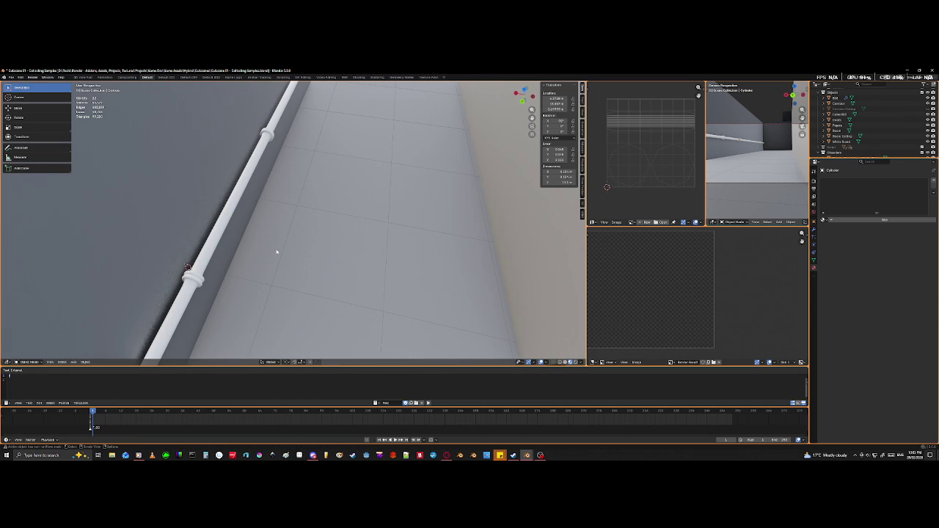
- Add a new material to the wall pipe and name it Pipe
left_click(219, 228)
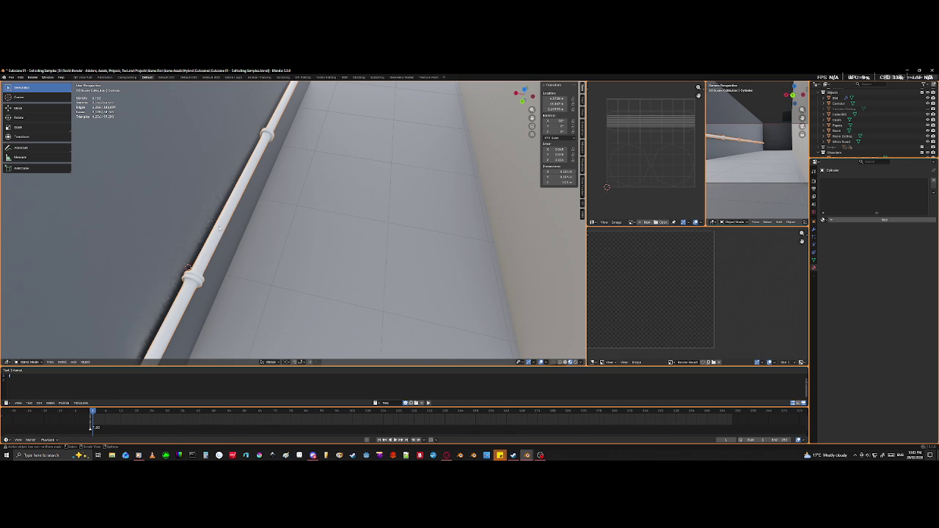
left_click(863, 221)
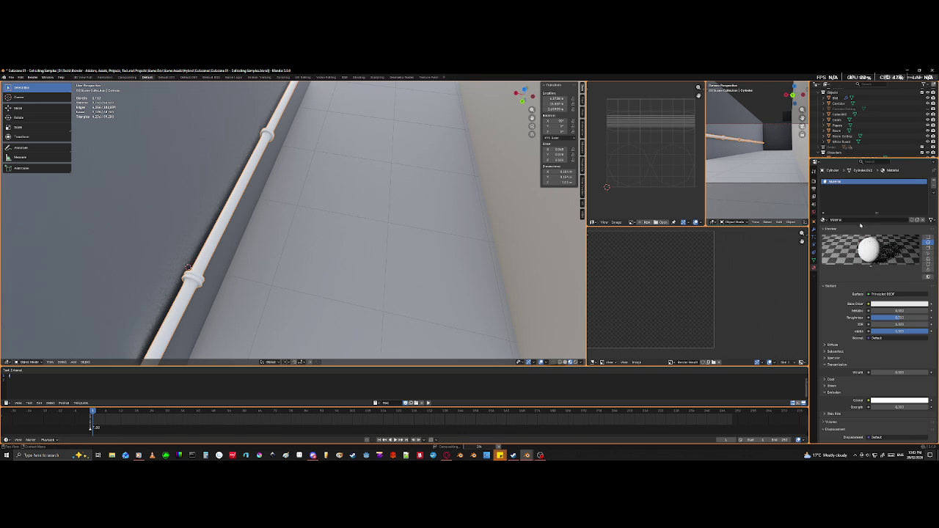
double_click(855, 220)
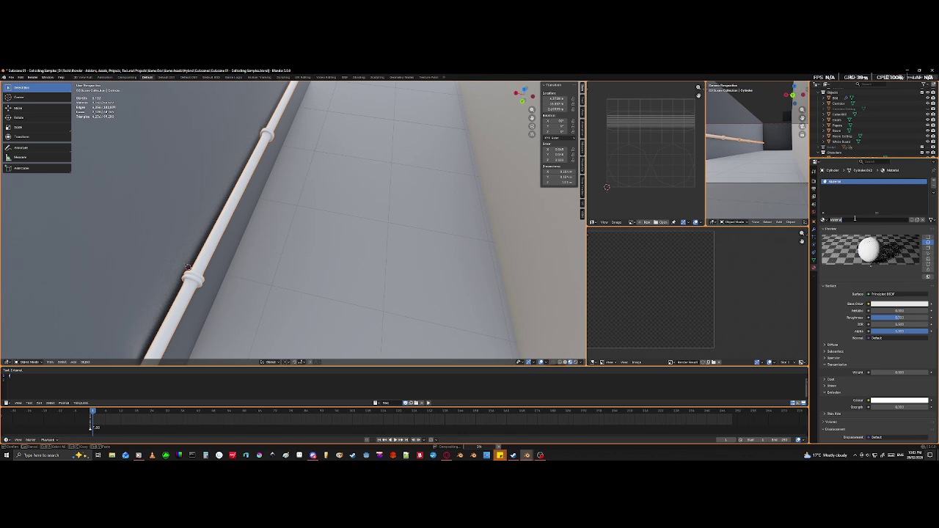
type("wh")
type("Pipe")
key("Return")
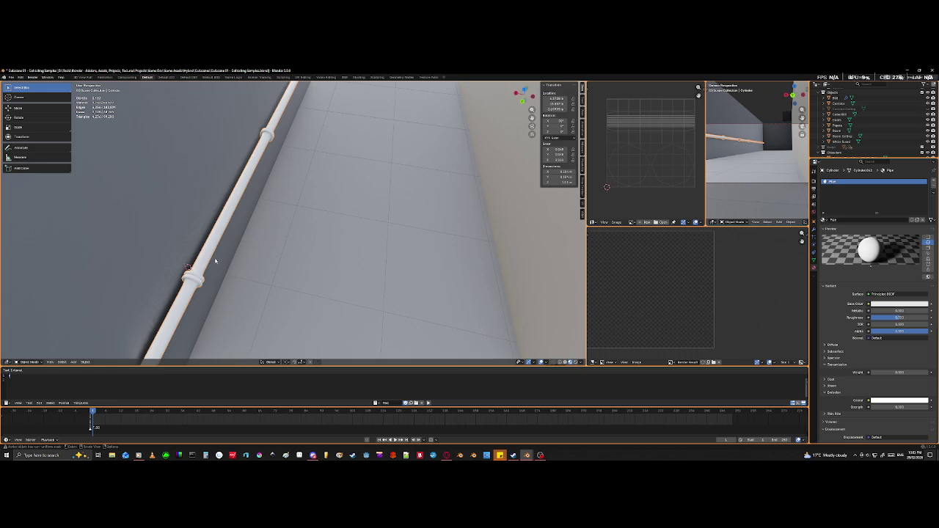
- Set the Pipe material's Metallic to 1 and Roughness to 0.2
scroll(200, 279, "down", 10)
mouse_move(325, 268)
middle_mouse_down()
mouse_move(353, 242)
mouse_move(472, 237)
middle_mouse_up()
scroll(472, 237, "up", 3)
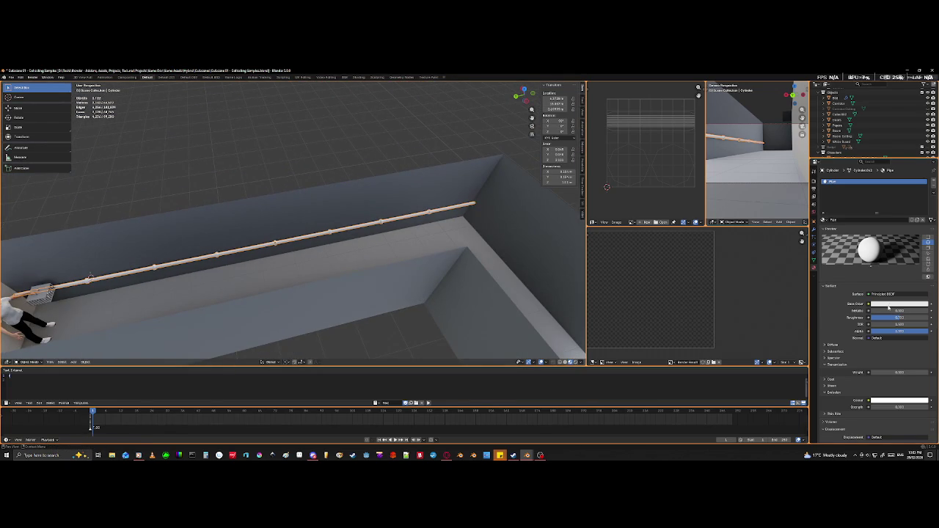
left_click(883, 311)
type("1")
key("Return")
left_click(891, 319)
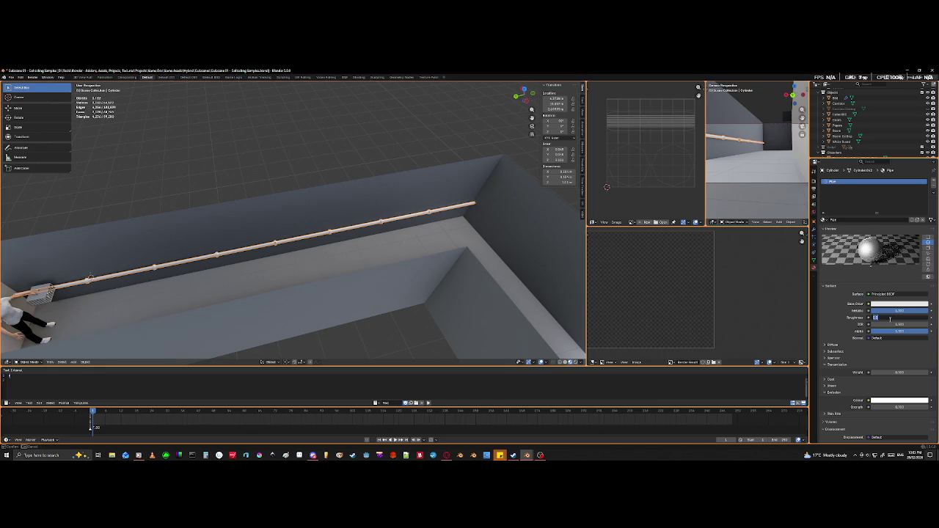
type("0.2")
key("Return")
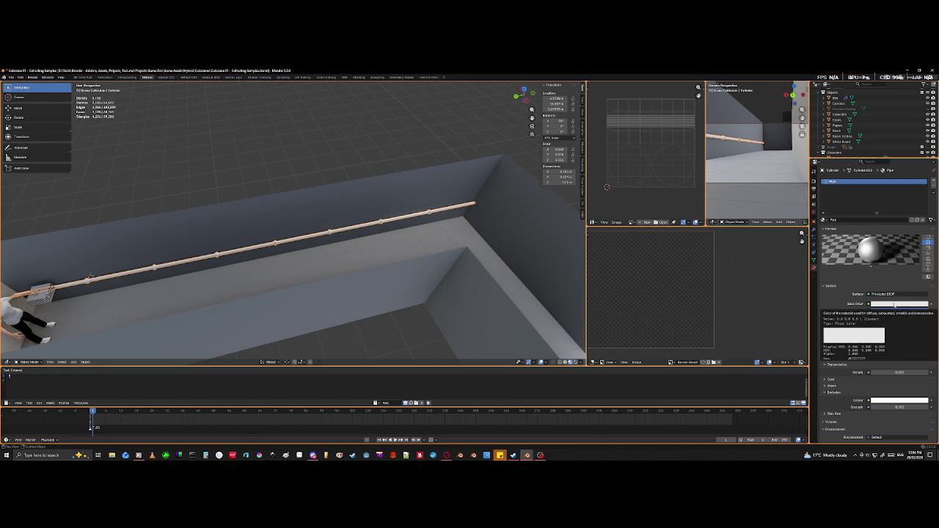
- Make the Pipe base colour orange, save the file, and preview in Rendered shading
left_click(894, 303)
left_click_drag(898, 237, 896, 229)
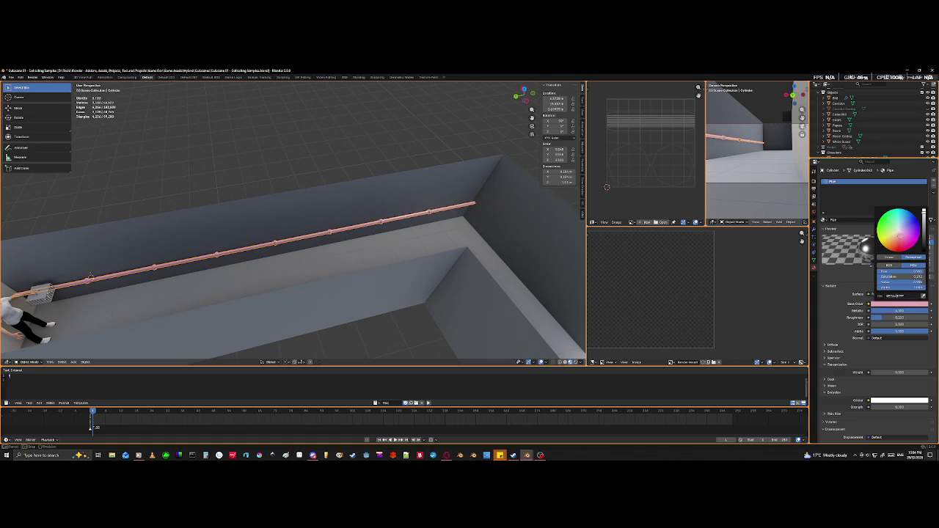
left_click_drag(901, 271, 911, 271)
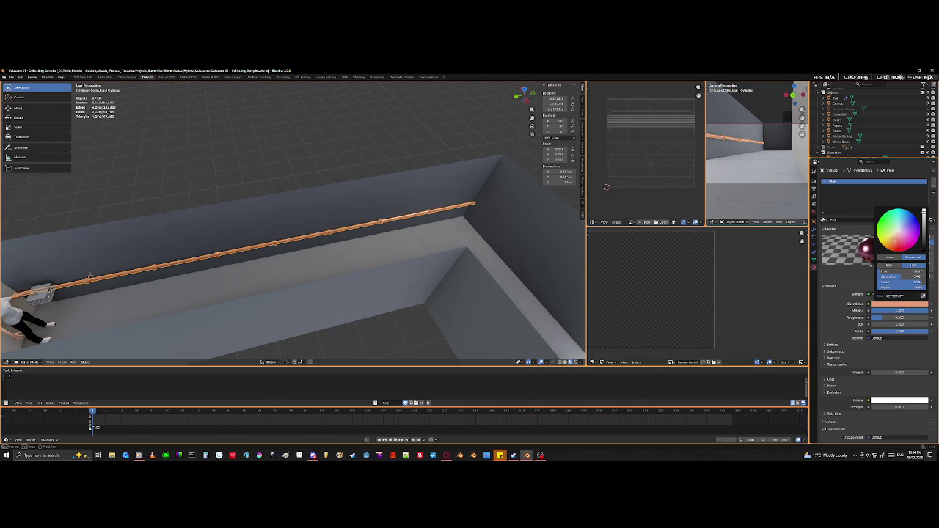
left_click_drag(893, 238, 893, 242)
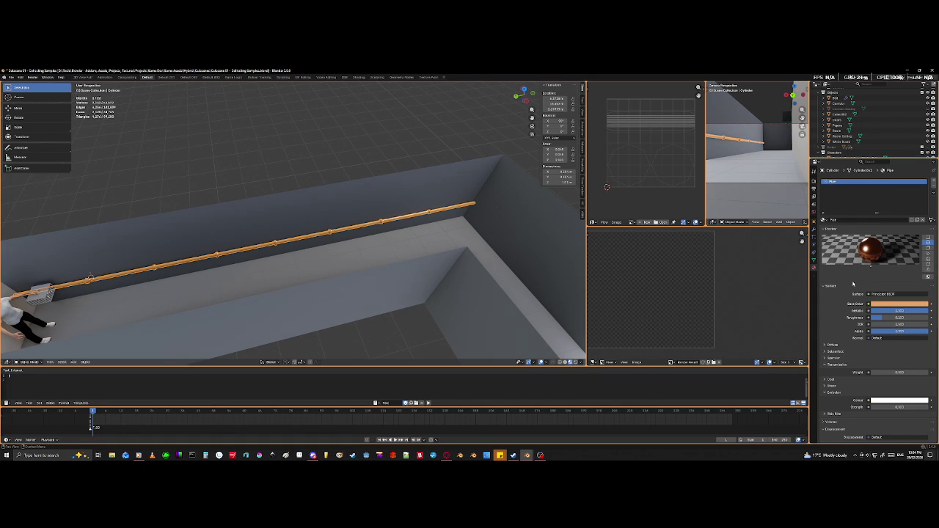
middle_click_drag(148, 308, 293, 247)
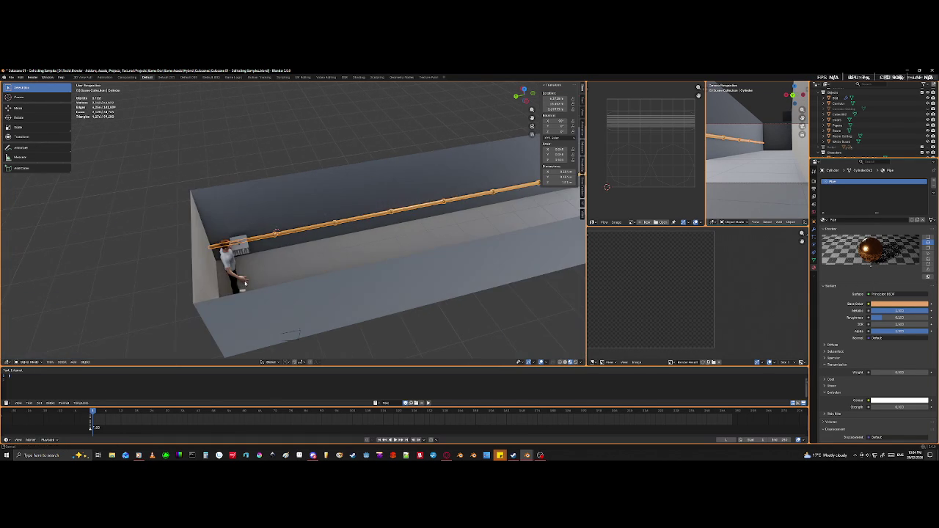
scroll(286, 242, "up", 6)
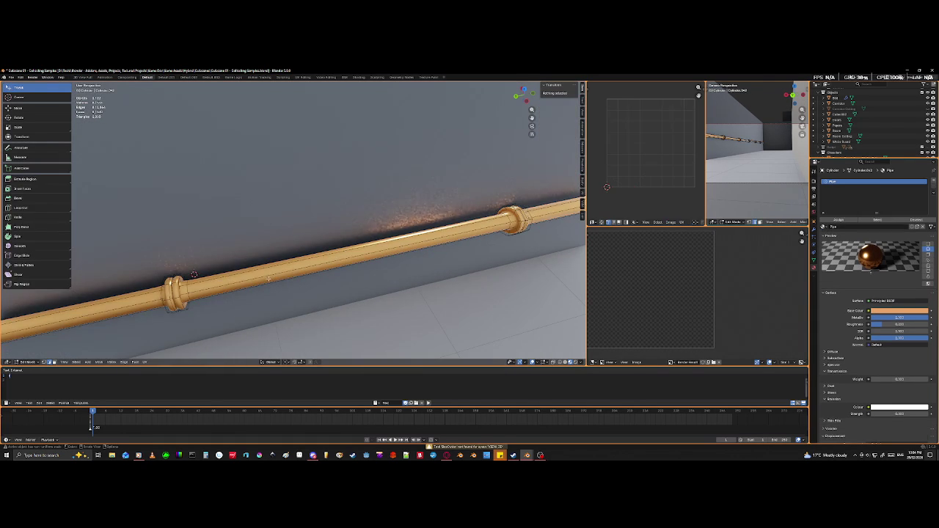
mouse_move(271, 272)
middle_mouse_down()
mouse_move(263, 289)
mouse_move(324, 290)
middle_mouse_up()
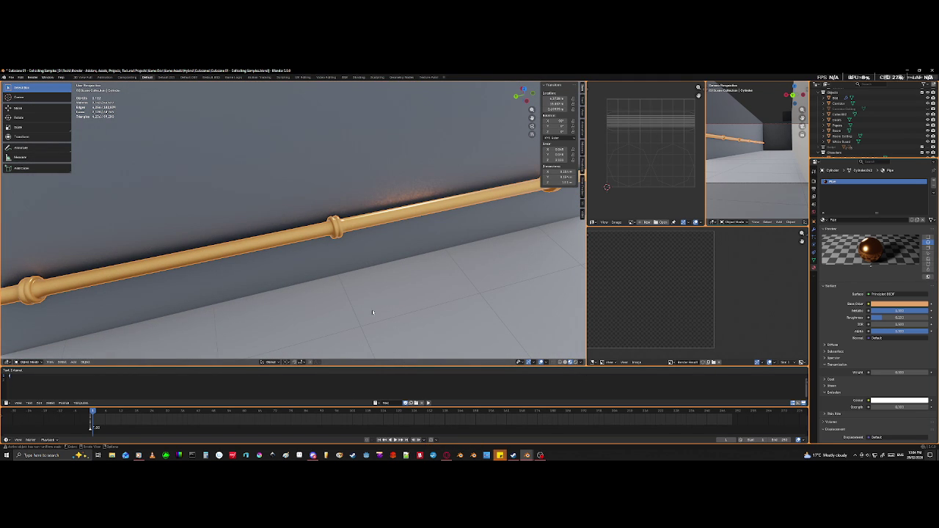
key("ctrl+s")
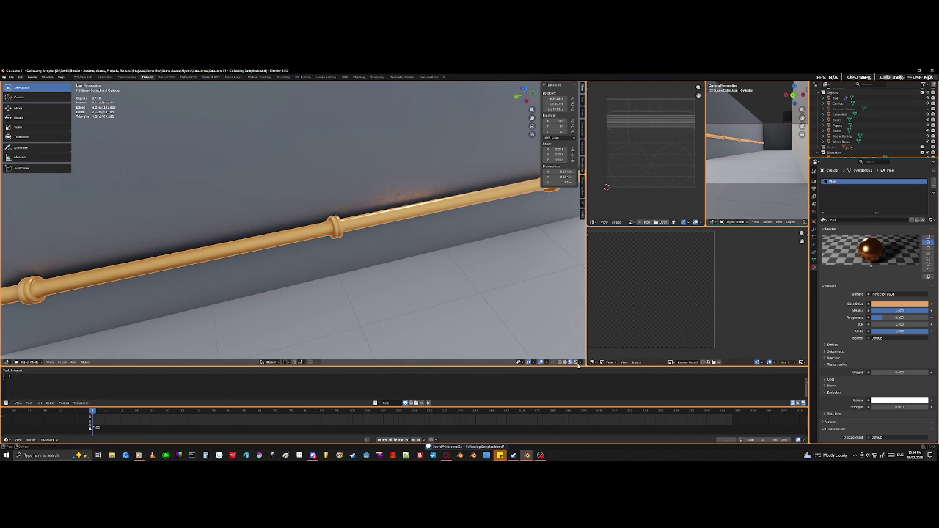
left_click(560, 362)
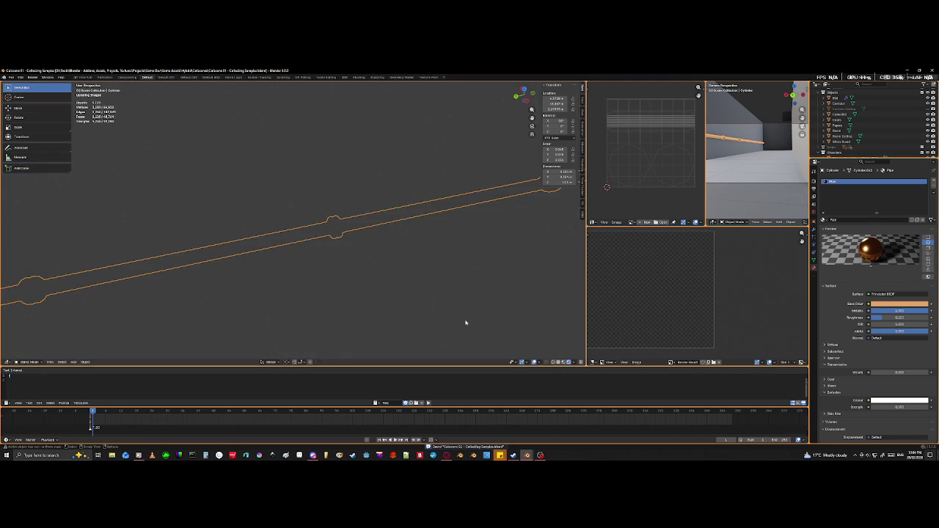
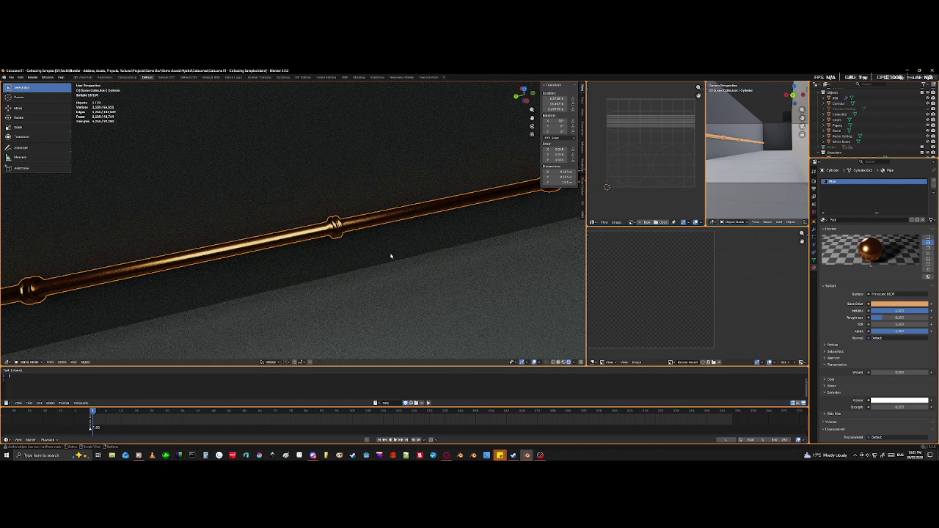
- Switch the viewport to Solid shading so the copper pipe shows flat orange on the grey wall
left_click(564, 362)
scroll(375, 262, "down", 3)
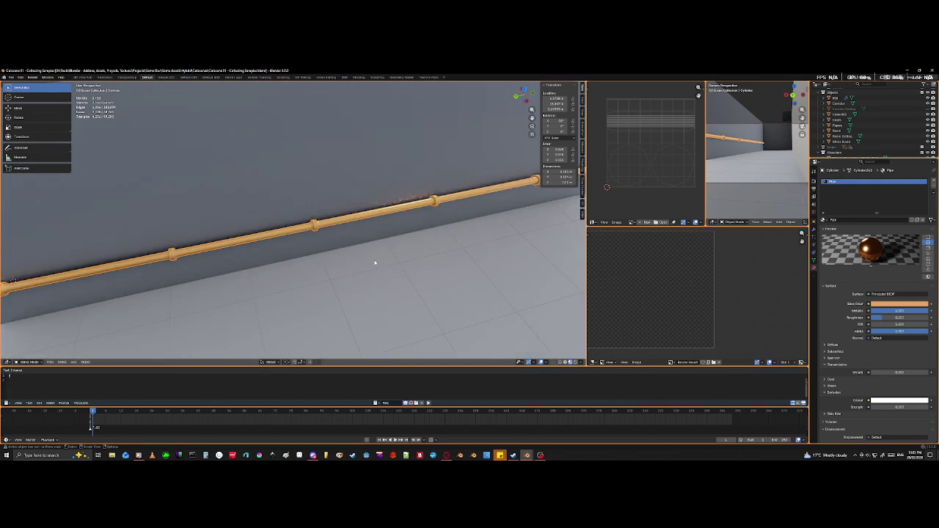
scroll(375, 262, "down", 4)
scroll(328, 309, "up", 3)
middle_click_drag(328, 309, 341, 312)
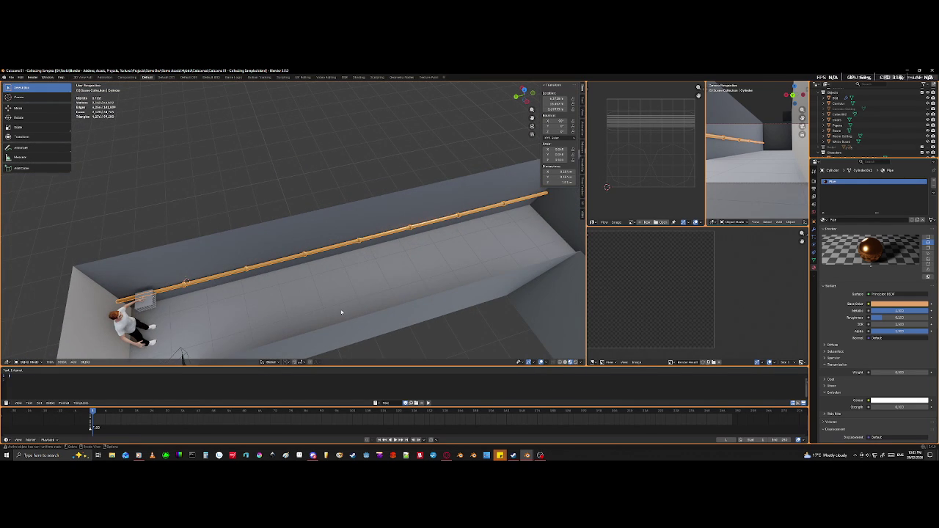
scroll(545, 257, "up", 4)
- Orbit and zoom around the wall corner and pipe to a high view over the corridor
mouse_move(459, 264)
middle_mouse_down()
mouse_move(394, 240)
mouse_move(423, 272)
mouse_move(362, 254)
mouse_move(336, 227)
mouse_move(335, 210)
mouse_move(309, 218)
mouse_move(346, 212)
mouse_move(298, 225)
mouse_move(301, 214)
middle_mouse_up()
scroll(301, 214, "down", 3)
scroll(303, 212, "down", 3)
scroll(294, 218, "down", 4)
mouse_move(227, 203)
middle_mouse_down()
mouse_move(371, 199)
mouse_move(304, 206)
mouse_move(346, 199)
mouse_move(242, 254)
middle_mouse_up()
scroll(242, 253, "up", 5)
scroll(243, 253, "down", 5)
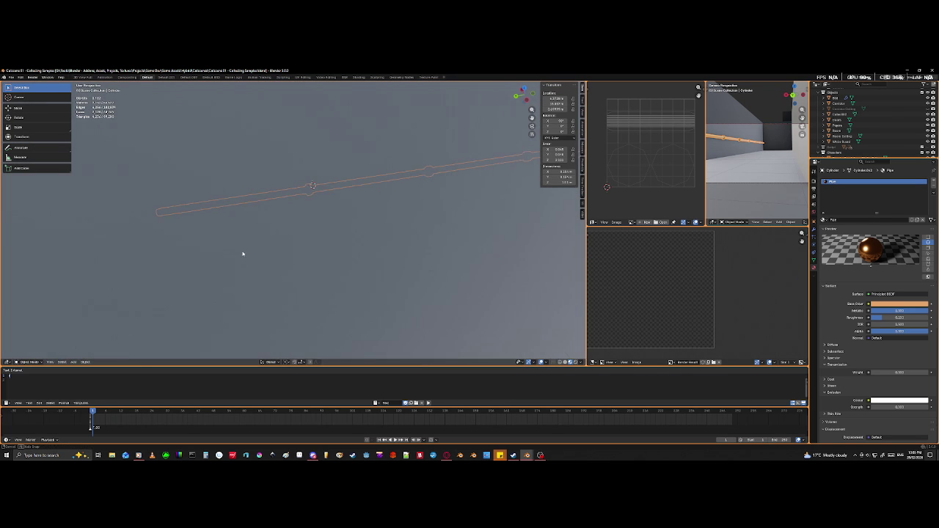
scroll(240, 255, "up", 5)
scroll(240, 255, "up", 5)
scroll(239, 262, "down", 5)
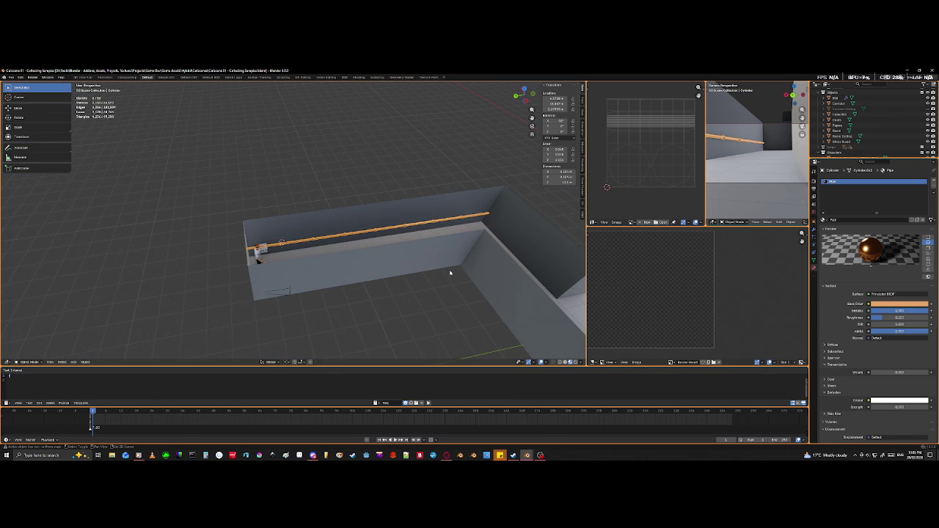
middle_click_drag(451, 272, 333, 273)
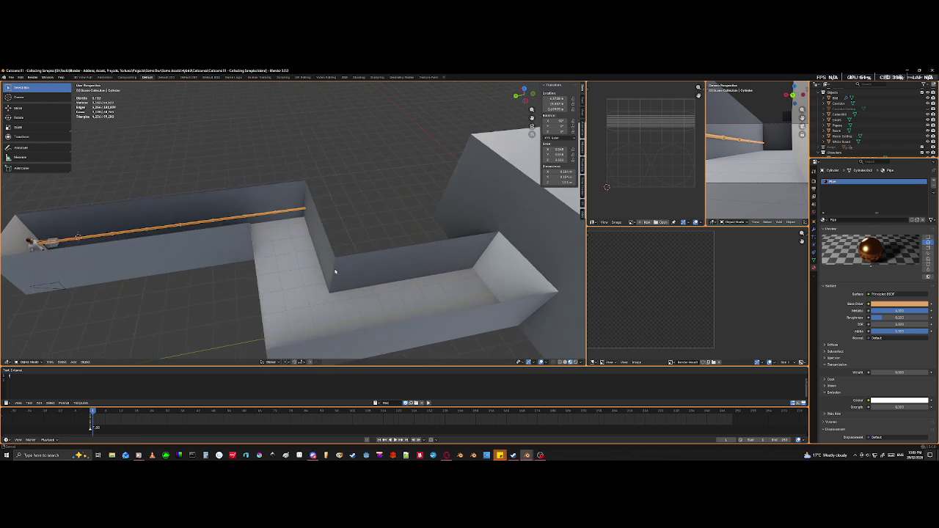
scroll(333, 273, "up", 3)
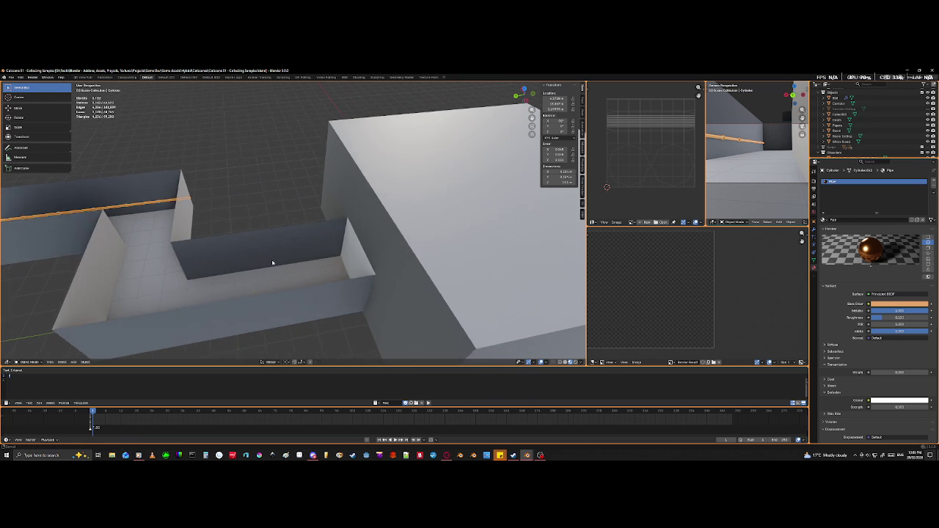
scroll(274, 264, "down", 2)
middle_click_drag(321, 275, 355, 279)
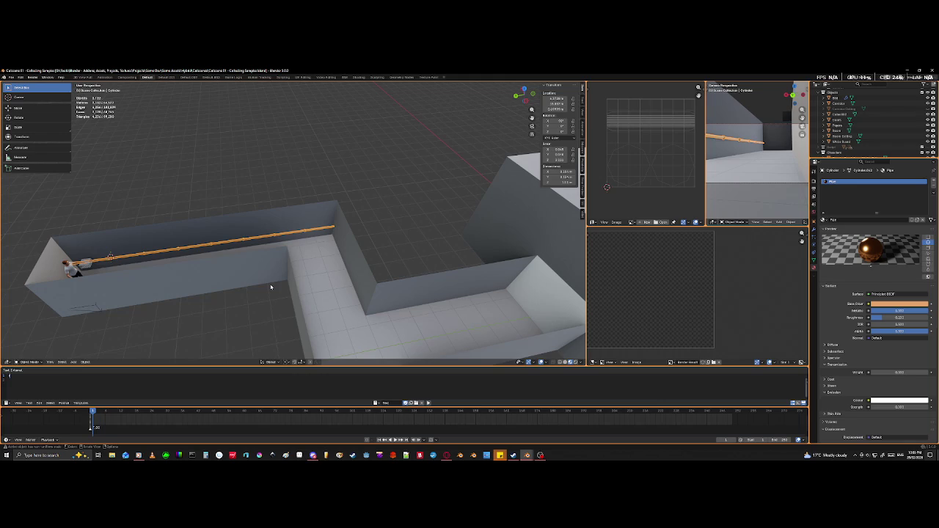
mouse_move(151, 335)
middle_mouse_down()
mouse_move(195, 318)
mouse_move(172, 319)
middle_mouse_up()
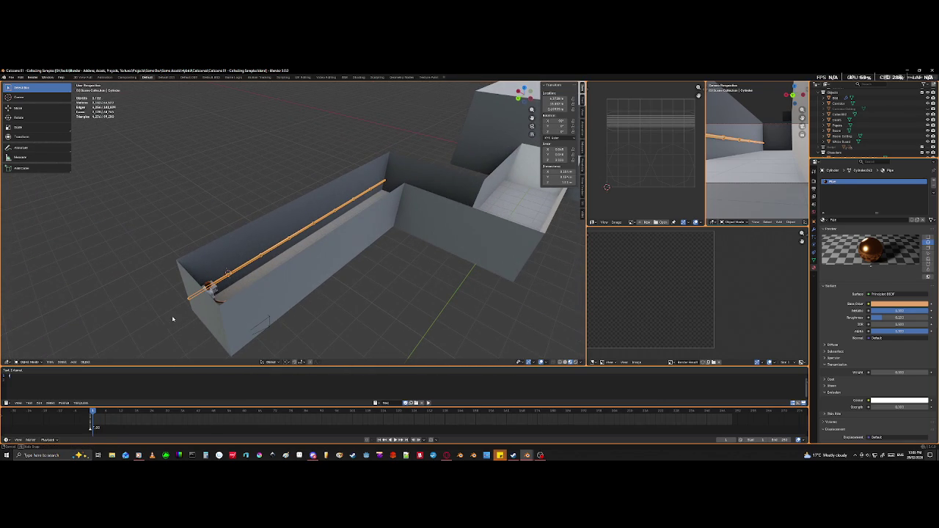
mouse_move(294, 268)
middle_mouse_down()
mouse_move(262, 287)
mouse_move(315, 298)
mouse_move(408, 207)
mouse_move(287, 304)
mouse_move(367, 302)
middle_mouse_up()
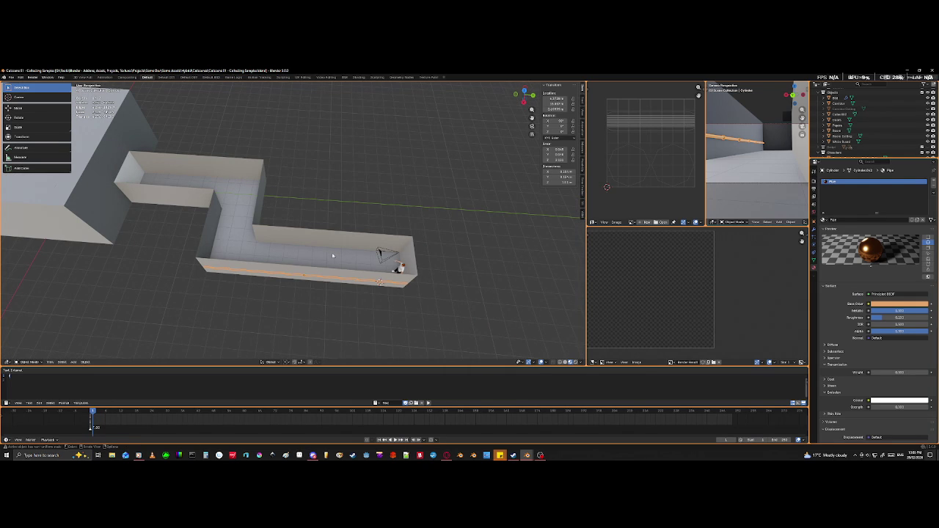
scroll(332, 256, "up", 2)
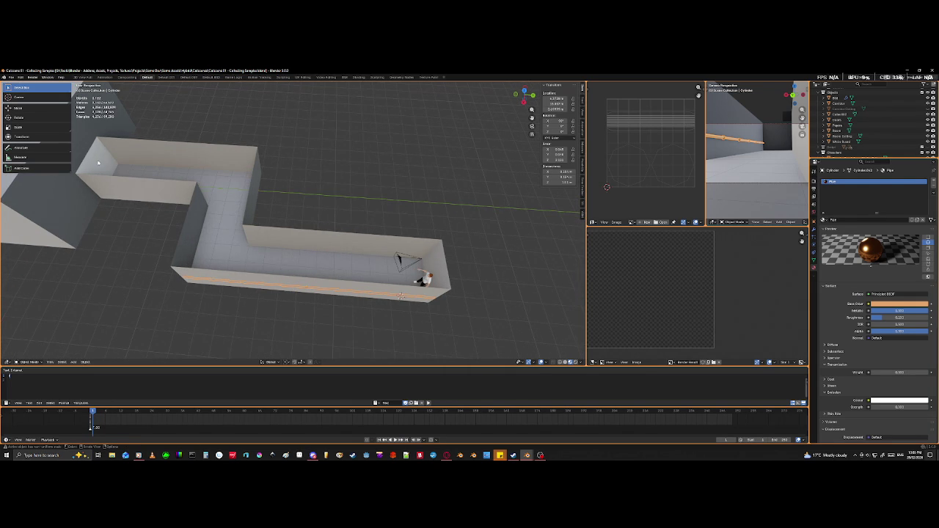
scroll(390, 272, "up", 3)
scroll(381, 292, "up", 3)
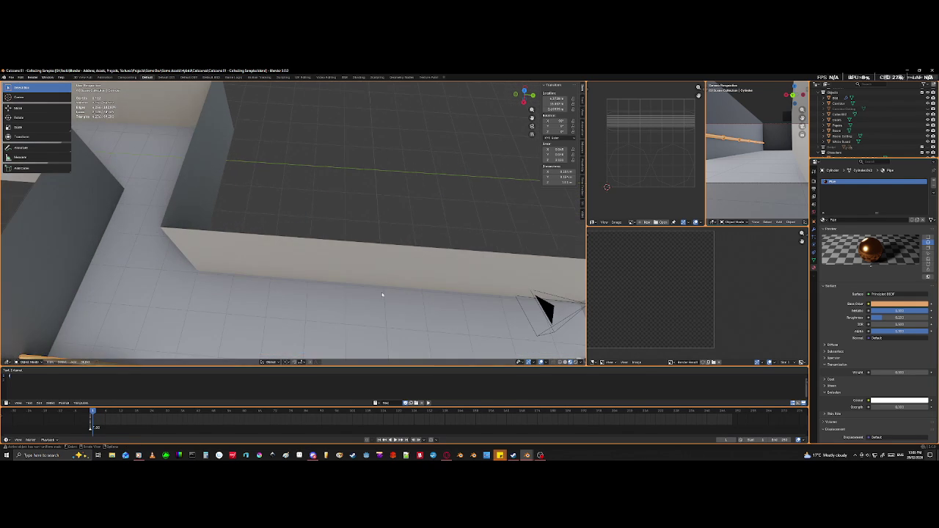
scroll(396, 294, "down", 2)
scroll(353, 261, "down", 2)
scroll(315, 243, "down", 2)
key("shift+a")
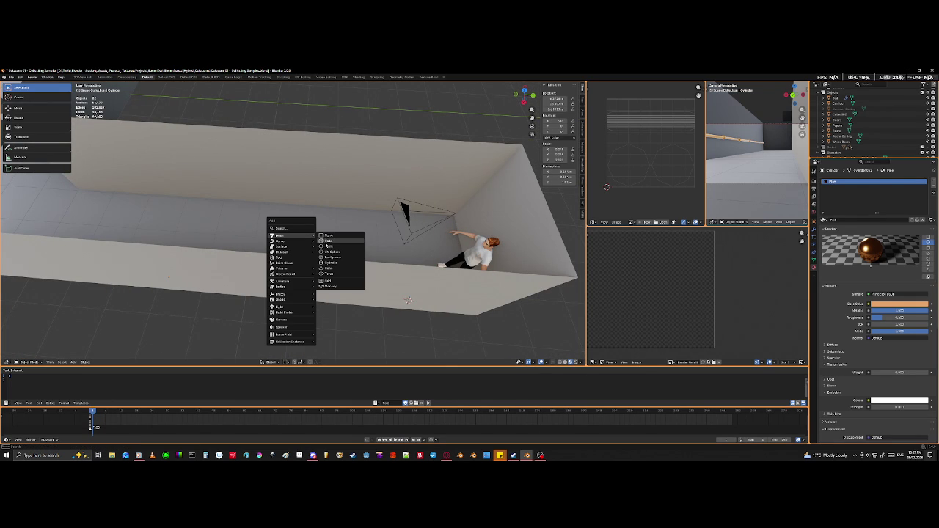
- Add a cube and move it into the corridor
left_click(328, 242)
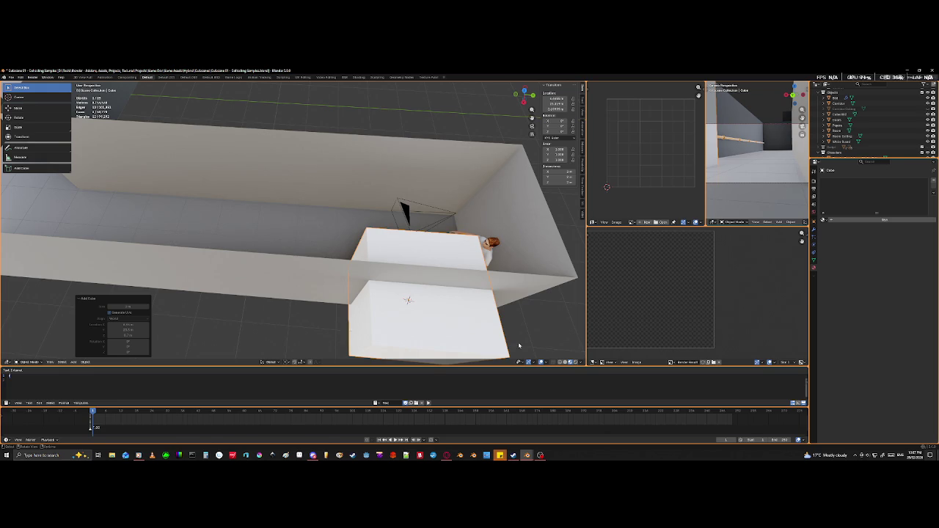
key("g")
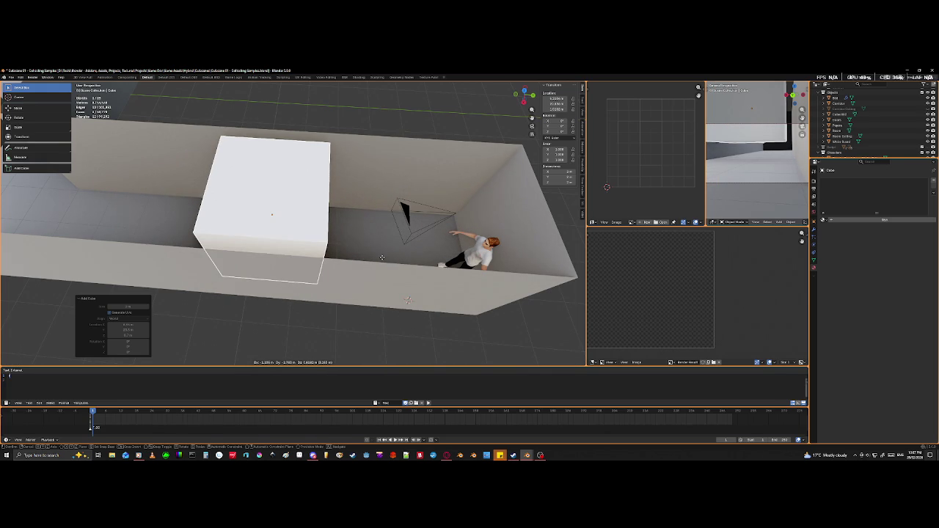
left_click(382, 258)
- Scale the cube along Y and X, then shrink it uniformly into a thin slab
key("s")
key("y")
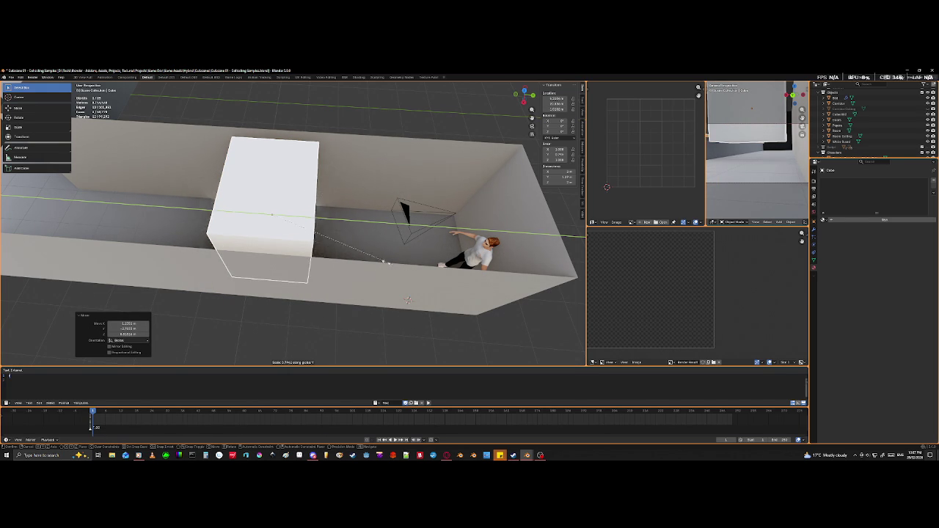
left_click(397, 257)
key("s")
key("x")
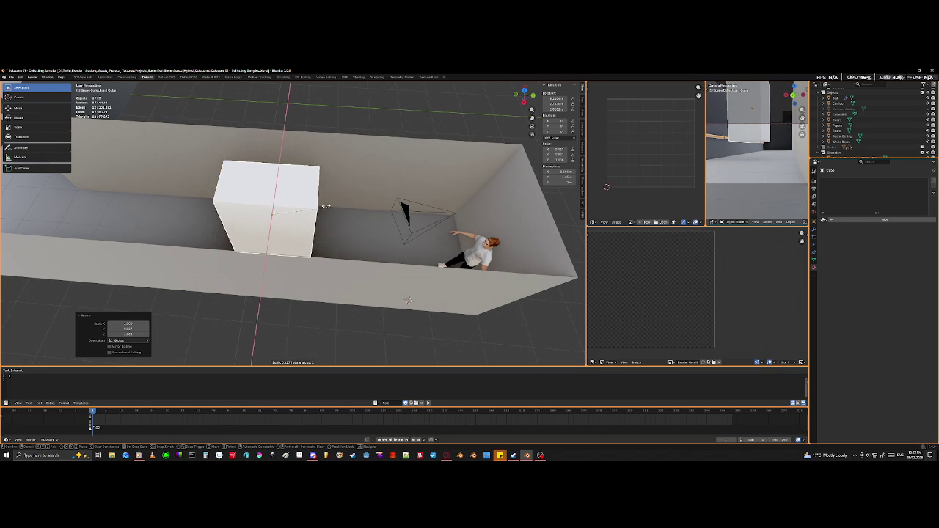
left_click(362, 229)
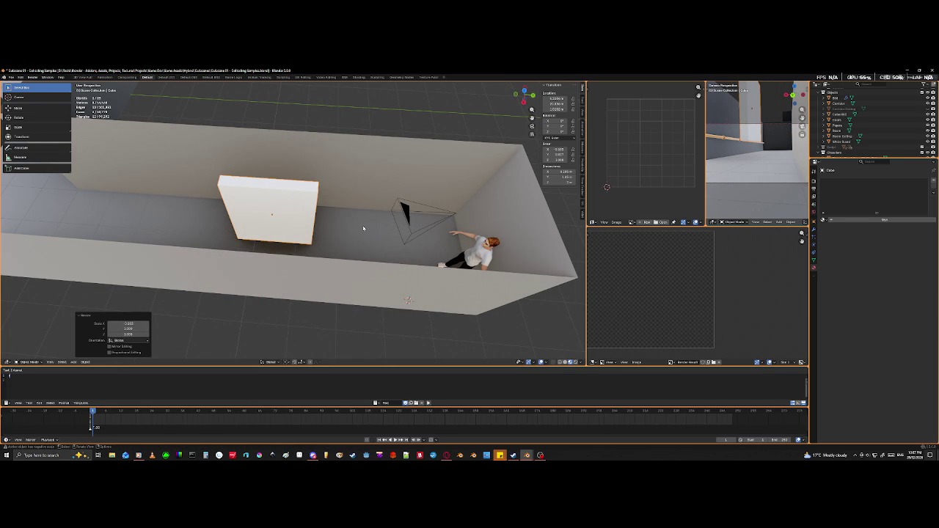
key("s")
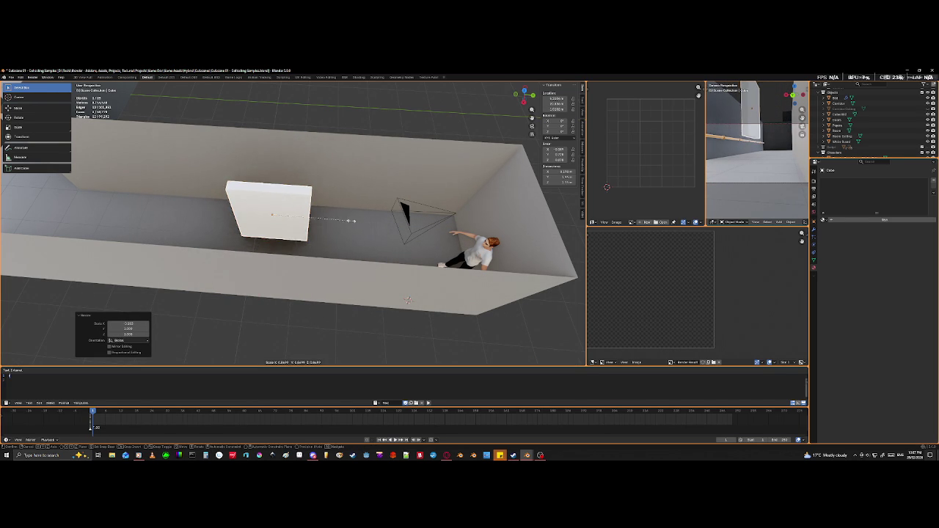
left_click(349, 219)
mouse_move(349, 219)
middle_mouse_down()
mouse_move(409, 203)
mouse_move(398, 193)
mouse_move(354, 208)
mouse_move(349, 220)
middle_mouse_up()
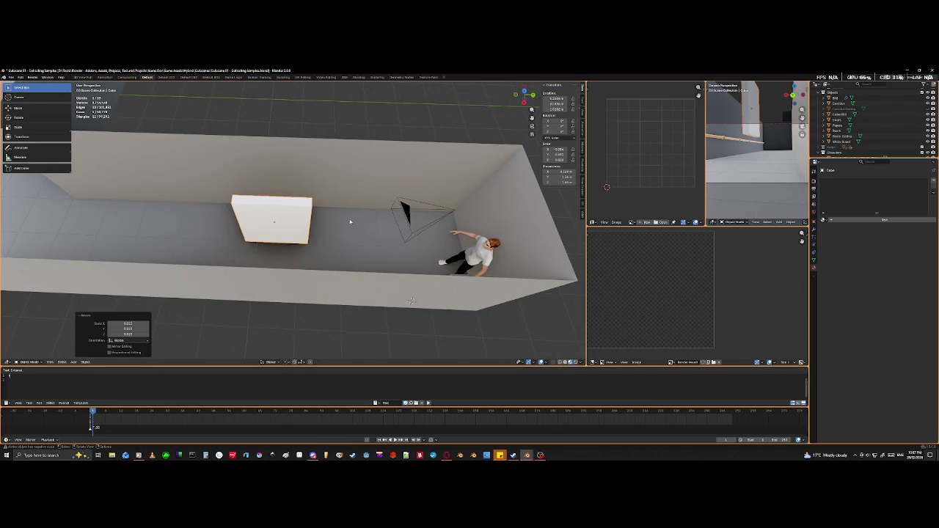
- Move the slab beside the character near the end wall
key("g")
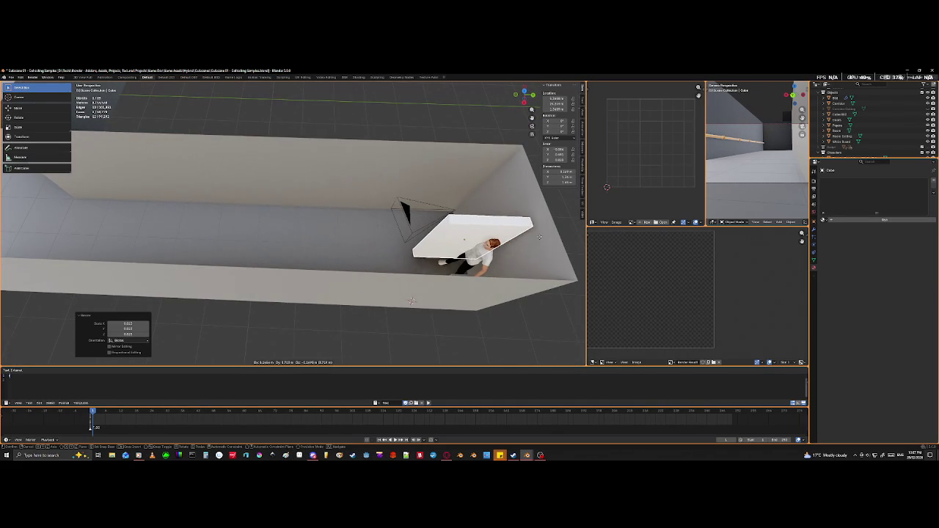
left_click(422, 293)
mouse_move(422, 294)
middle_mouse_down()
mouse_move(465, 210)
mouse_move(496, 245)
middle_mouse_up()
- Turn on X-ray, switch to front view, and reposition the slab
key("alt+z")
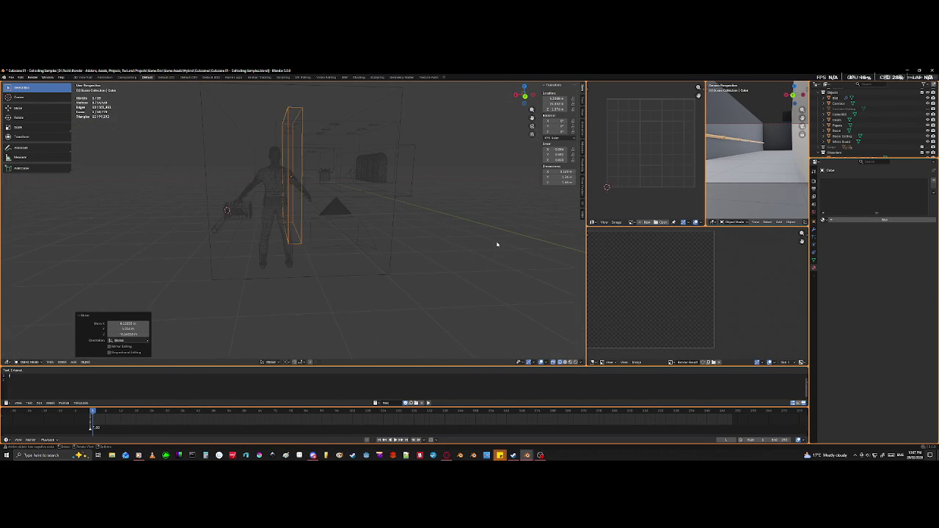
key("KP_1")
scroll(355, 250, "up", 2)
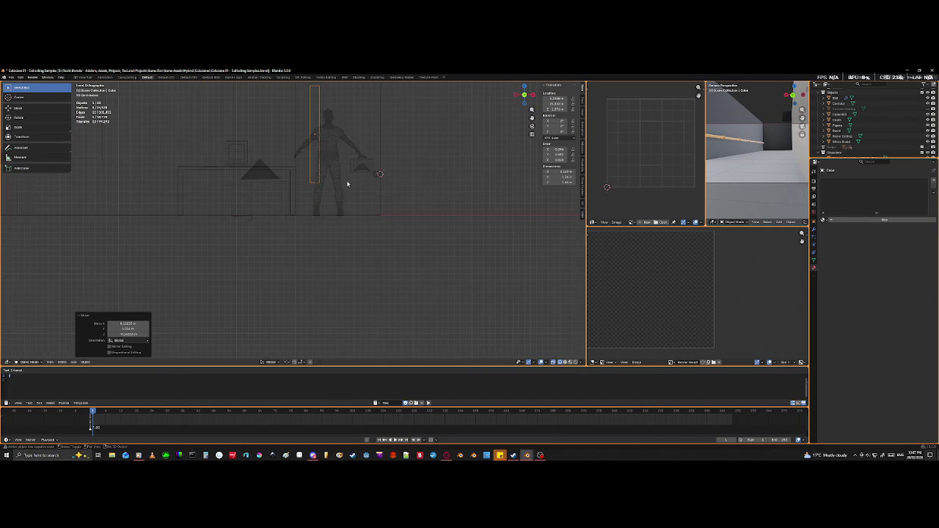
key("g")
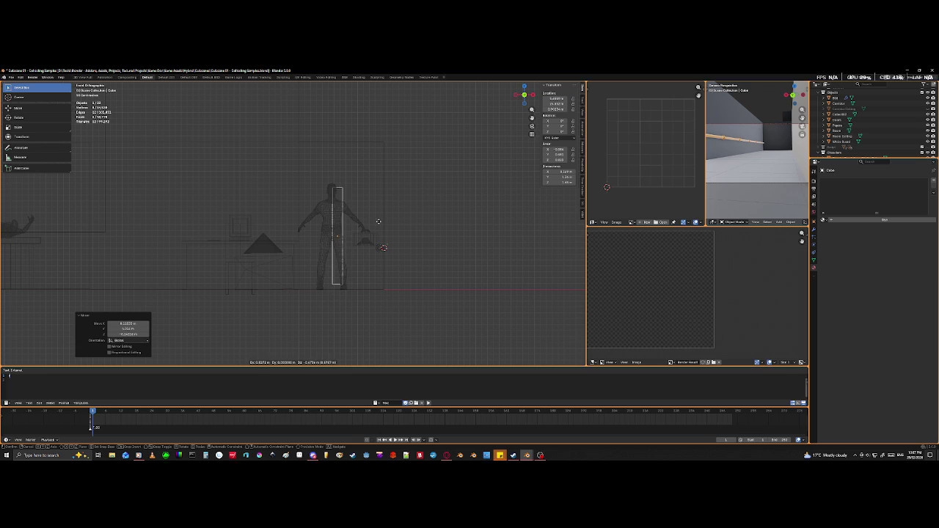
left_click(377, 198)
- Stretch the slab taller along Z and raise it slightly
key("s")
key("z")
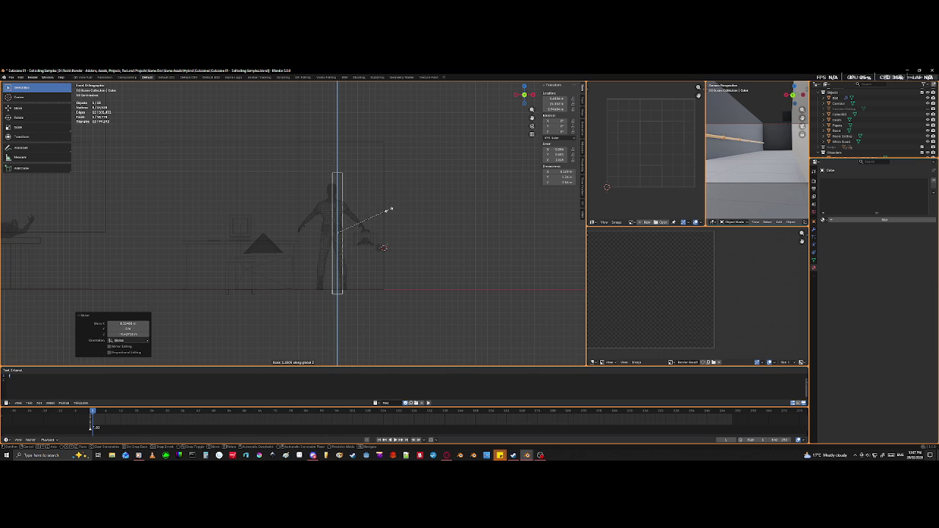
left_click(389, 212)
key("g")
key("z")
left_click(429, 290)
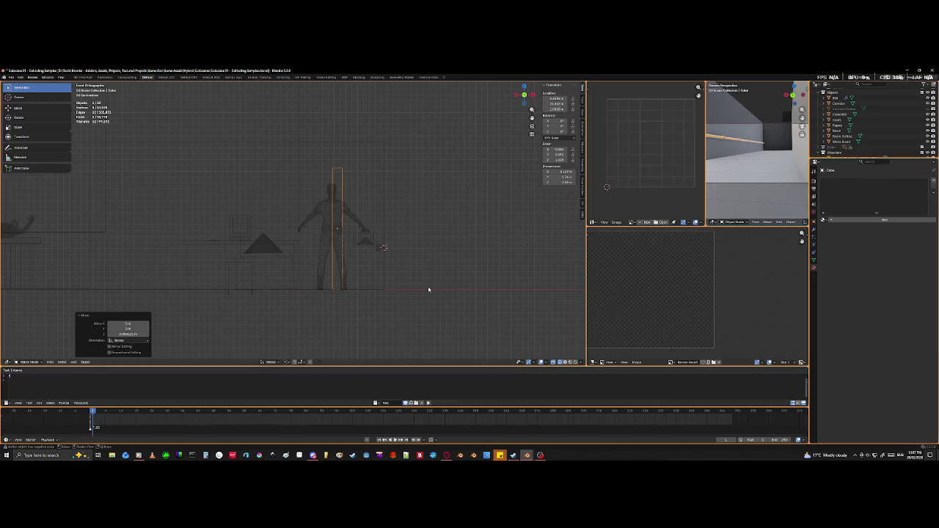
middle_click_drag(428, 290, 361, 325)
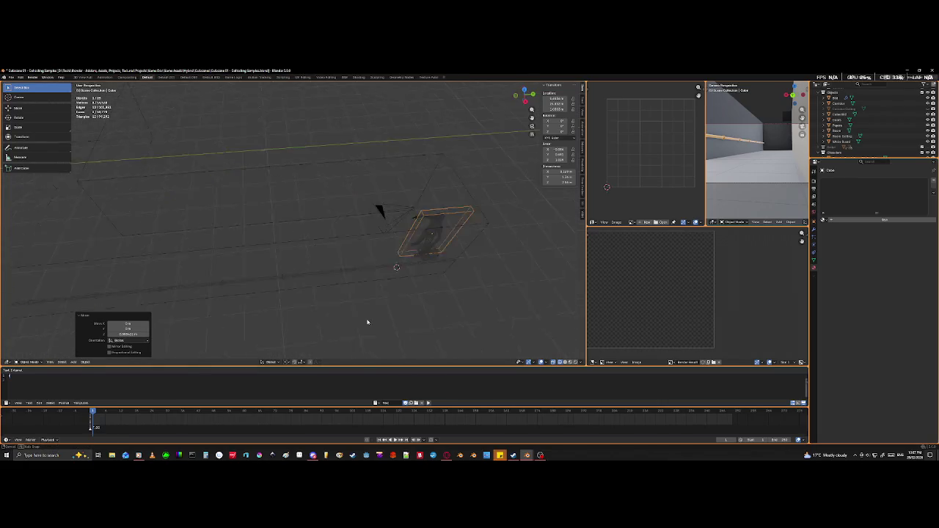
- From top view, move the panel to a new spot in the corridor
key("KP_7")
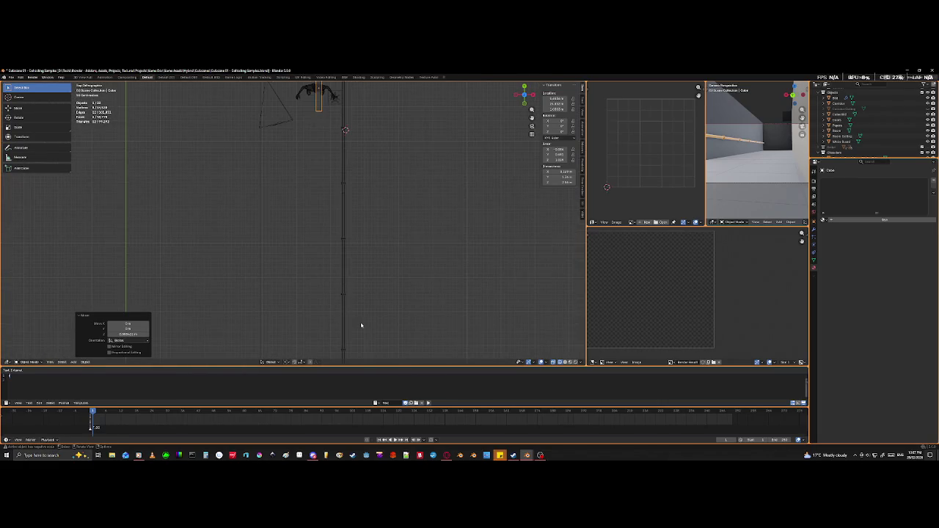
middle_click_drag(294, 207, 298, 323, "shift")
key("g")
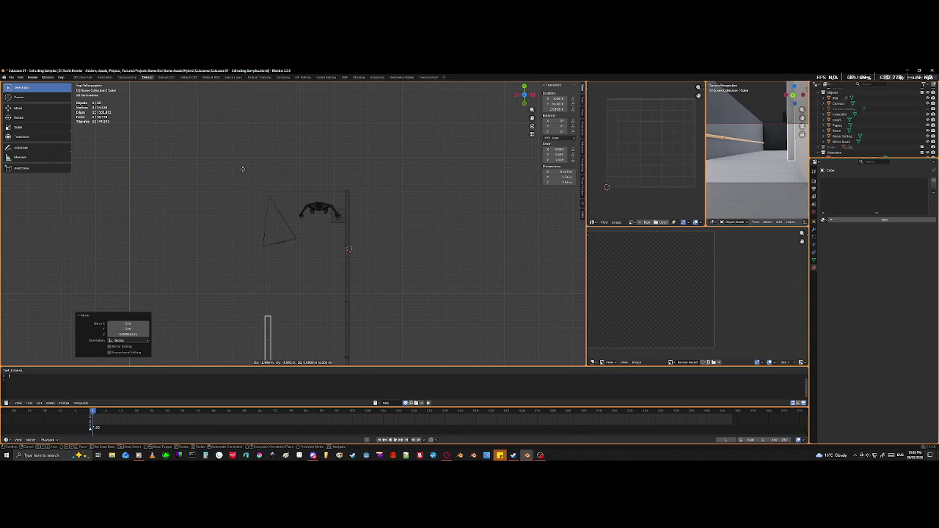
left_click(242, 169)
middle_click_drag(315, 335, 348, 243, "shift")
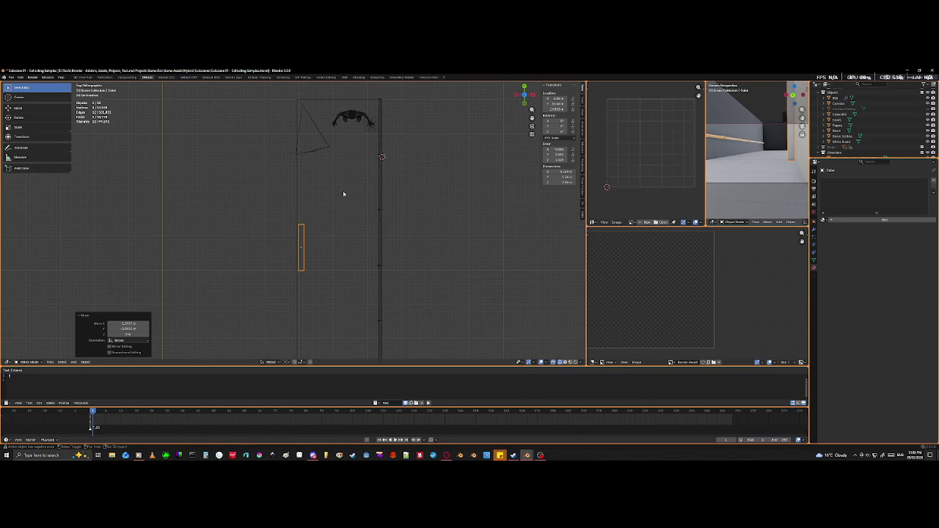
- Scale the panel to 0.448 on X, slide it along X to the wall, restore solid shading
key("s")
key("x")
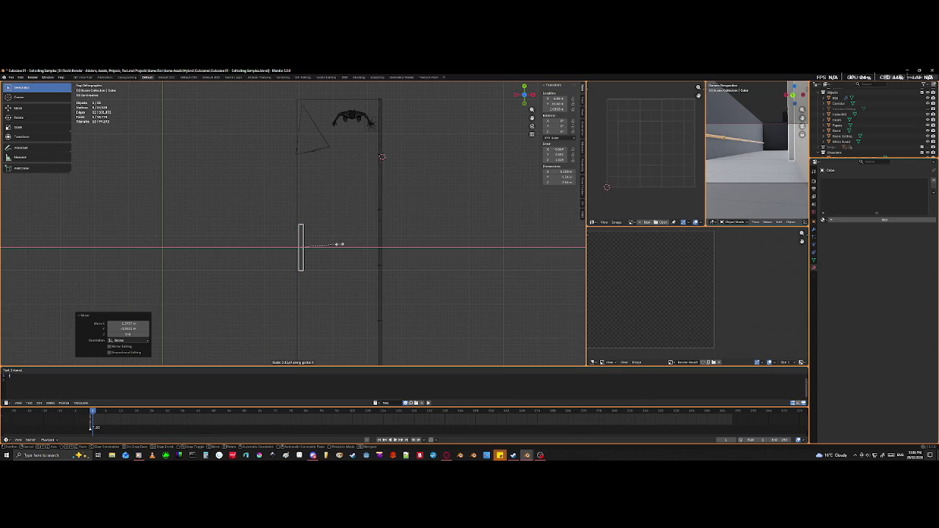
left_click(320, 253)
scroll(320, 255, "up", 5)
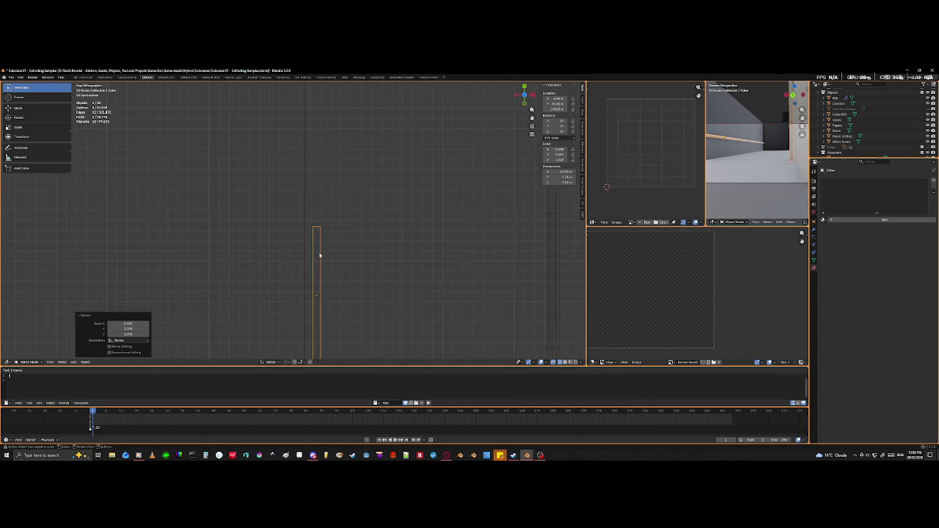
key("g")
key("x")
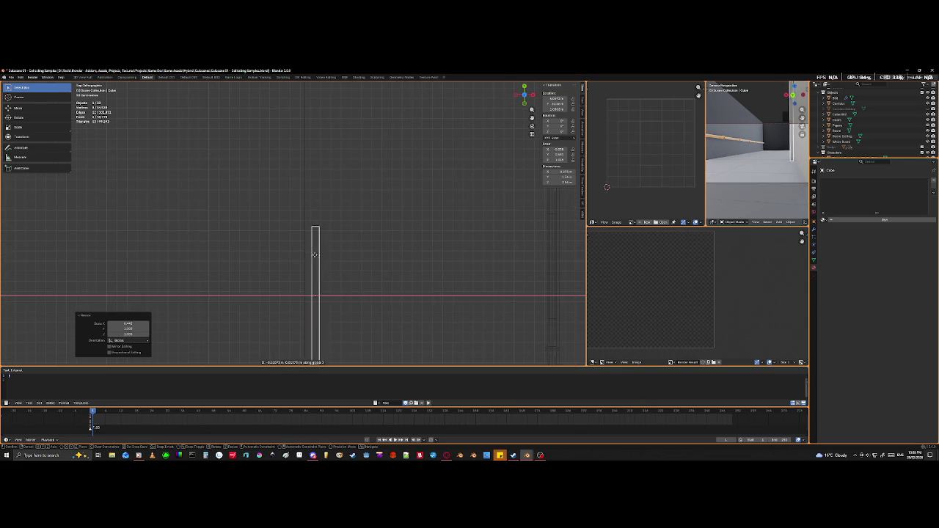
left_click(270, 265)
mouse_move(314, 262)
middle_mouse_down()
mouse_move(345, 298)
mouse_move(271, 262)
mouse_move(410, 249)
mouse_move(366, 268)
mouse_move(347, 248)
mouse_move(369, 248)
middle_mouse_up()
key("shift+z")
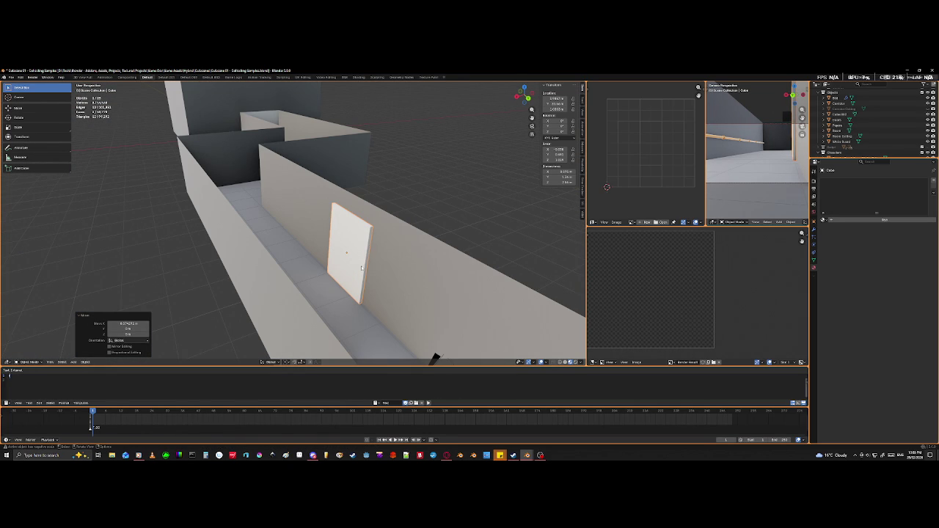
middle_click_drag(396, 305, 447, 334)
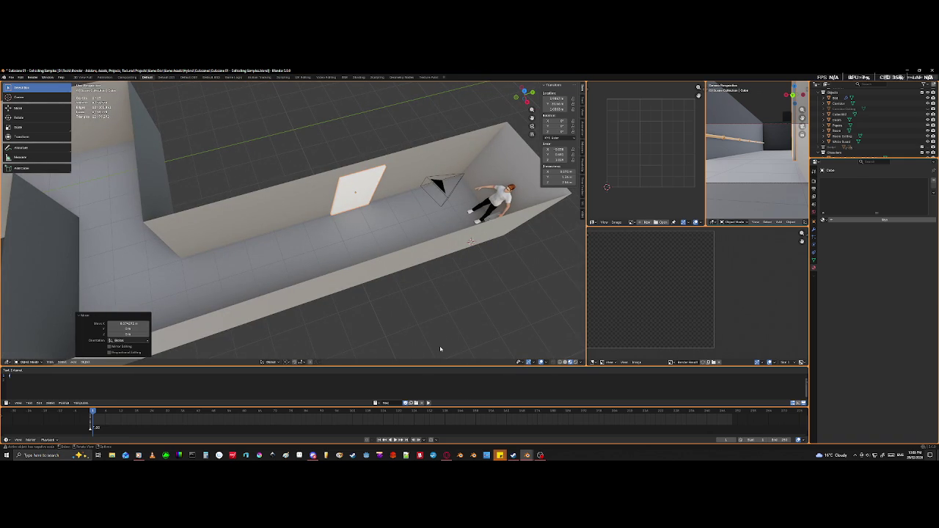
mouse_move(422, 282)
middle_mouse_down()
mouse_move(388, 269)
mouse_move(346, 268)
mouse_move(512, 359)
mouse_move(43, 188)
mouse_move(526, 318)
middle_mouse_up()
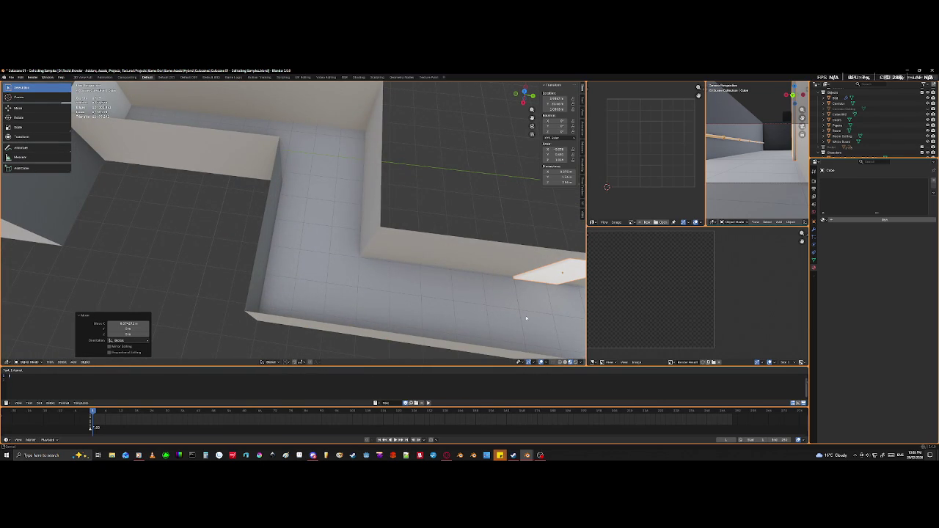
mouse_move(526, 318)
middle_mouse_down()
mouse_move(506, 287)
mouse_move(369, 261)
mouse_move(313, 215)
mouse_move(360, 237)
mouse_move(431, 230)
mouse_move(423, 210)
mouse_move(414, 222)
mouse_move(438, 206)
mouse_move(388, 296)
mouse_move(353, 321)
middle_mouse_up()
key("KP_1")
key("shift+z")
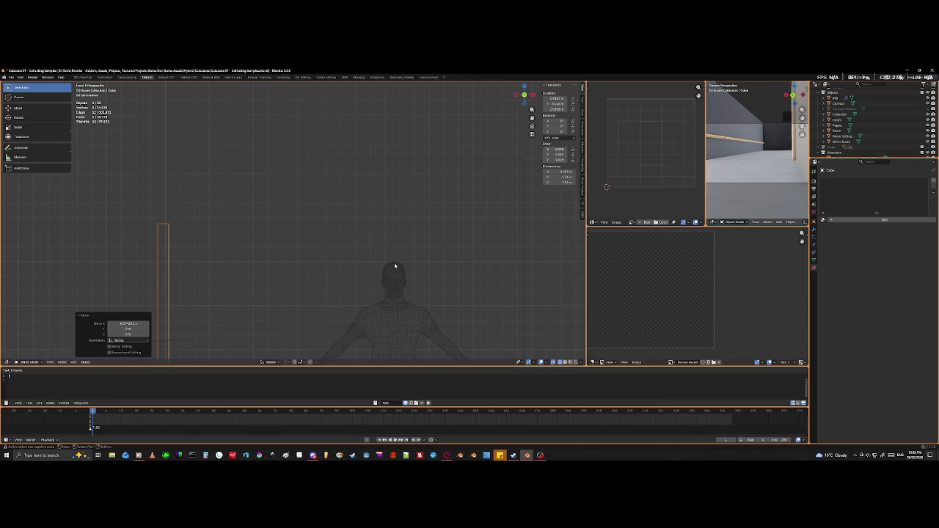
scroll(394, 267, "down", 5)
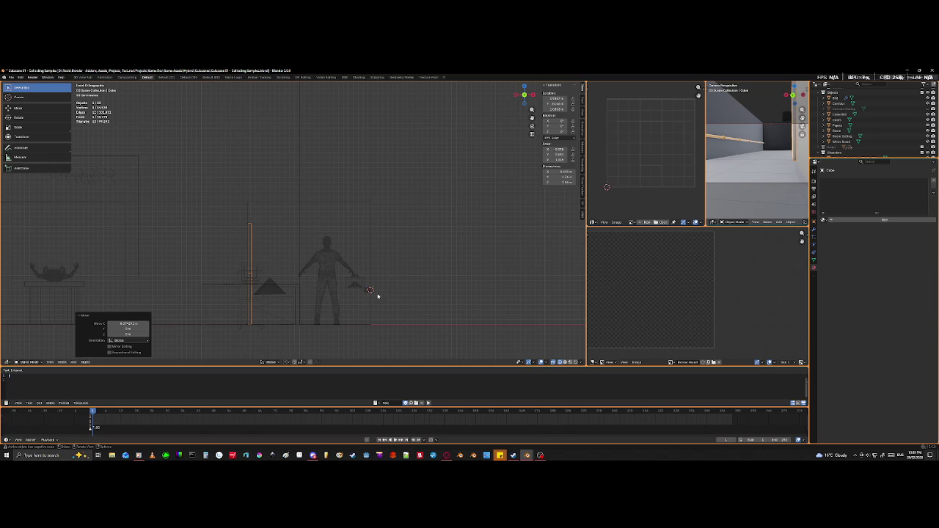
scroll(374, 301, "up", 2)
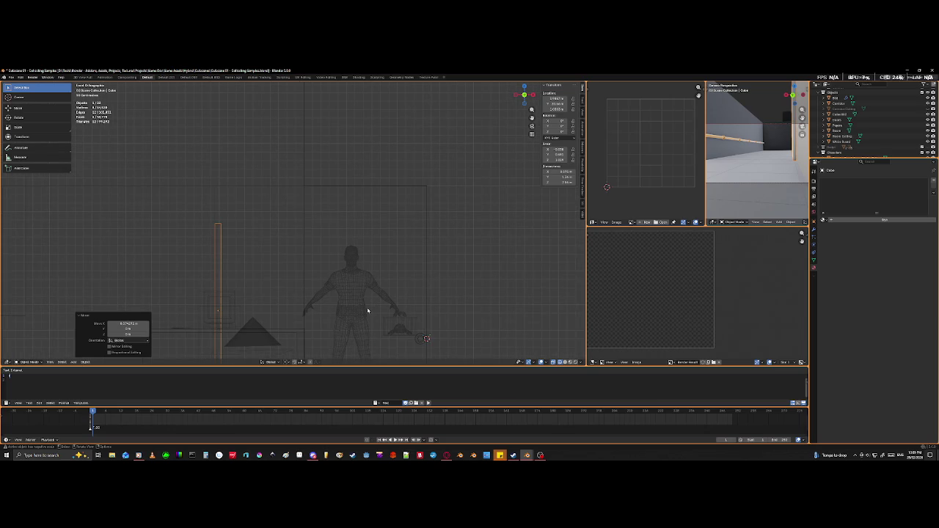
- In Edit Mode, select the panel's top face and view it front-on orthographically
scroll(294, 286, "up", 1)
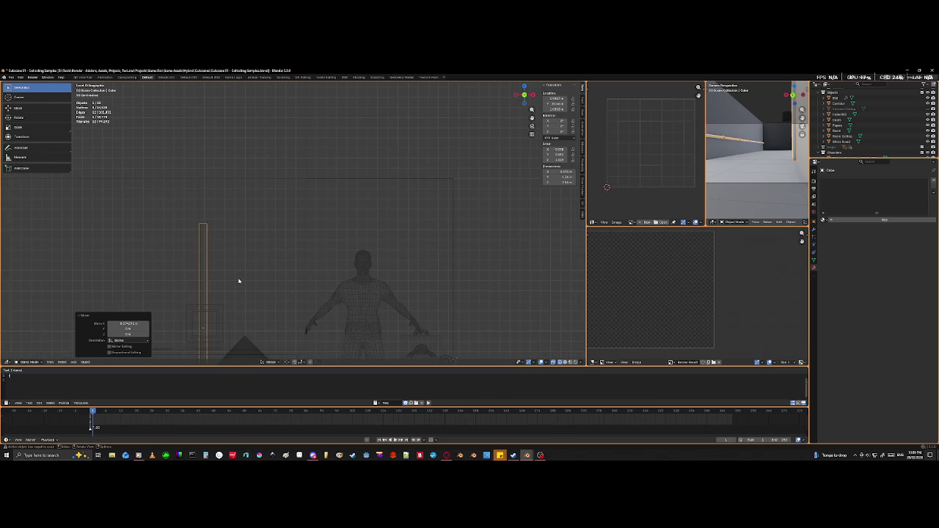
key("Tab")
mouse_move(199, 272)
middle_mouse_down("shift")
mouse_move(267, 259)
mouse_move(252, 243)
mouse_move(278, 188)
middle_mouse_up("shift")
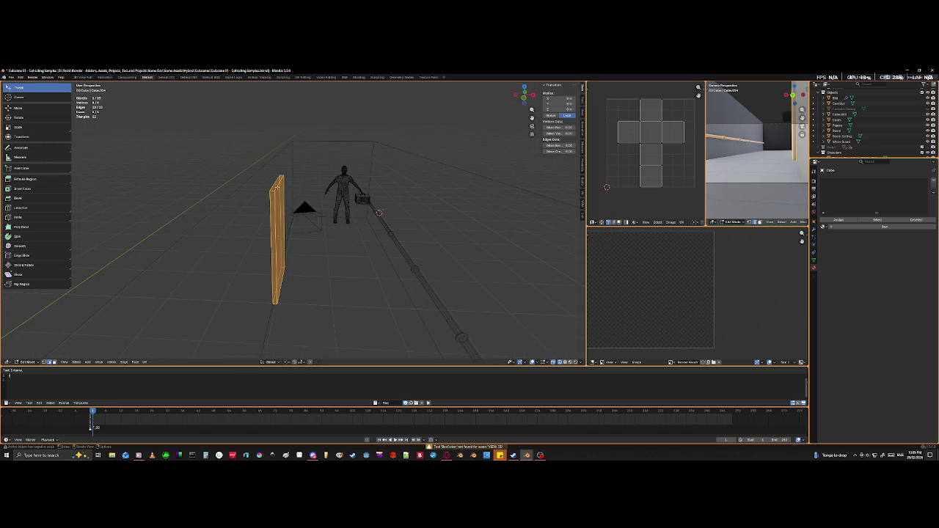
key("alt+a")
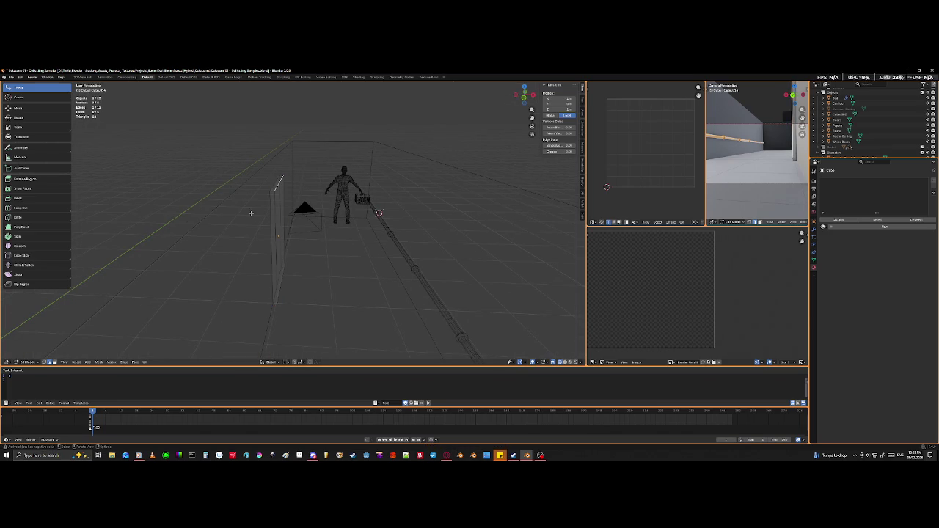
left_click(54, 363)
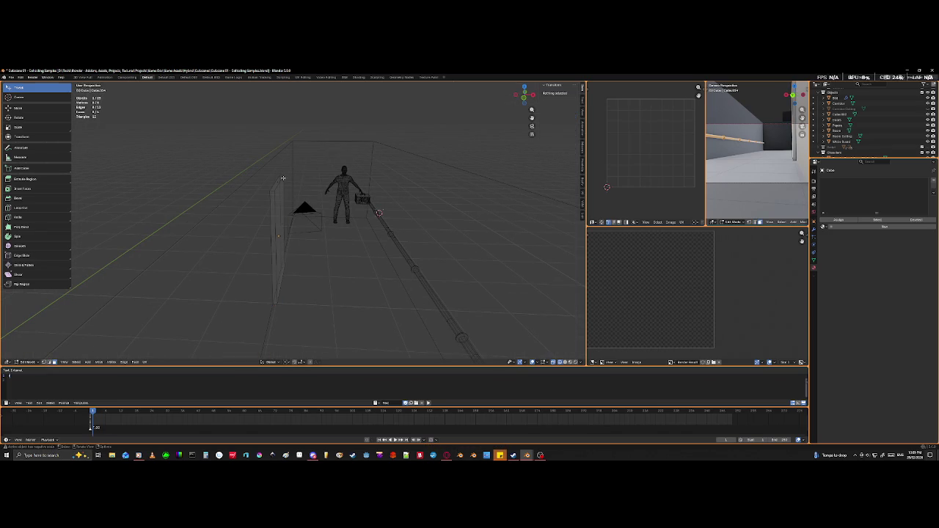
left_click(276, 180)
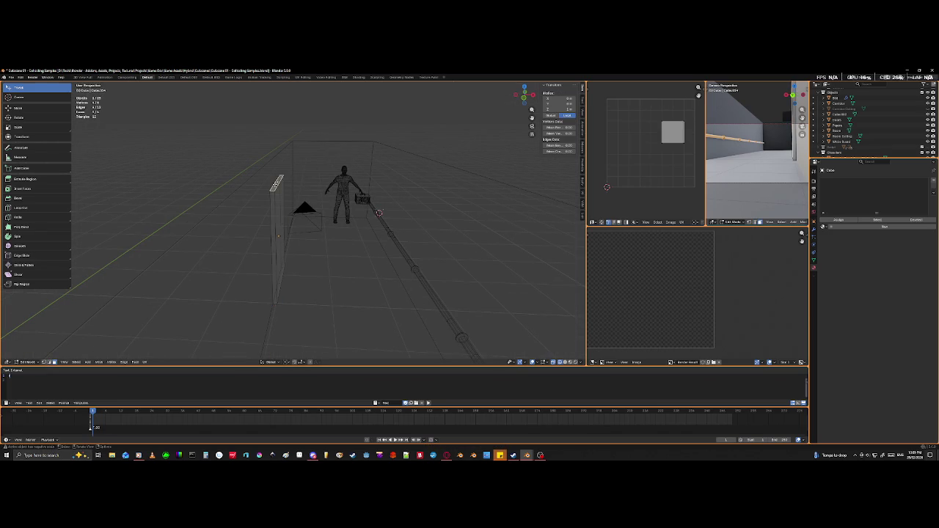
key("KP_5")
key("KP_1")
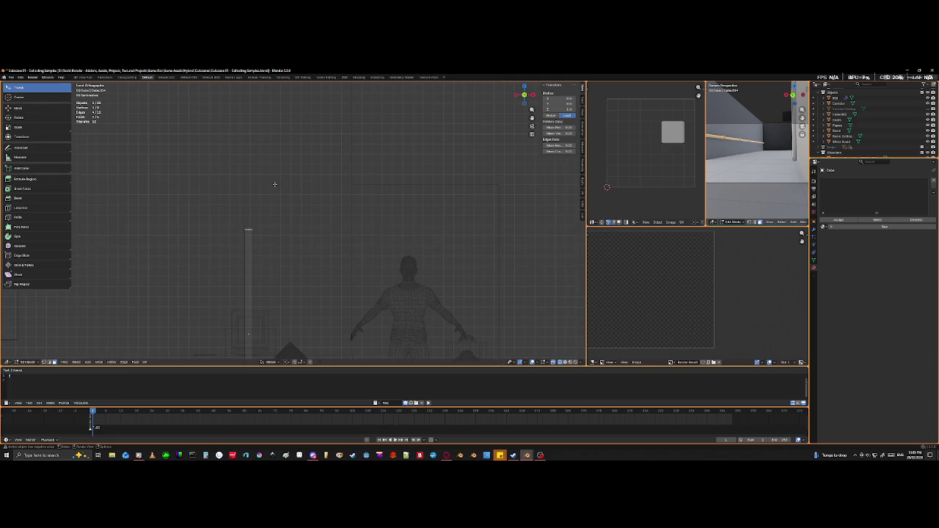
scroll(243, 270, "up", 4)
scroll(171, 292, "up", 3)
middle_click_drag(172, 289, 450, 237, "shift")
- Lower the top face along Z into a short square panel and return to Object Mode
key("g")
key("z")
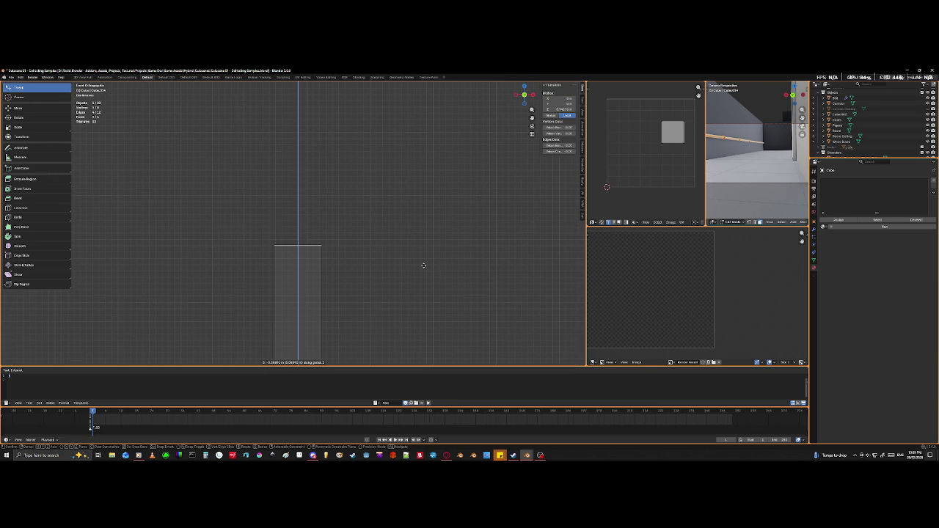
left_click(423, 264)
key("Tab")
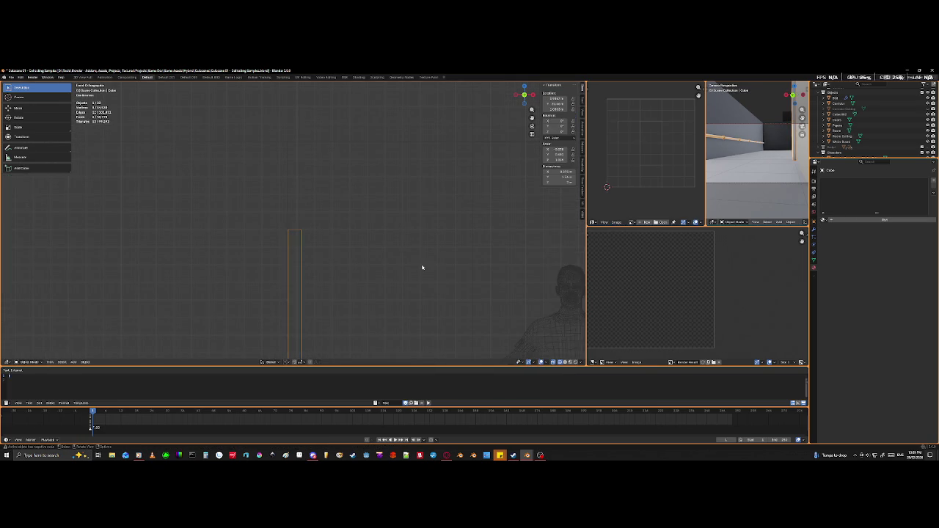
mouse_move(398, 304)
middle_mouse_down()
mouse_move(390, 315)
mouse_move(351, 311)
mouse_move(356, 340)
mouse_move(379, 356)
middle_mouse_up()
scroll(351, 311, "down", 3)
key("alt+h")
scroll(363, 347, "up", 3)
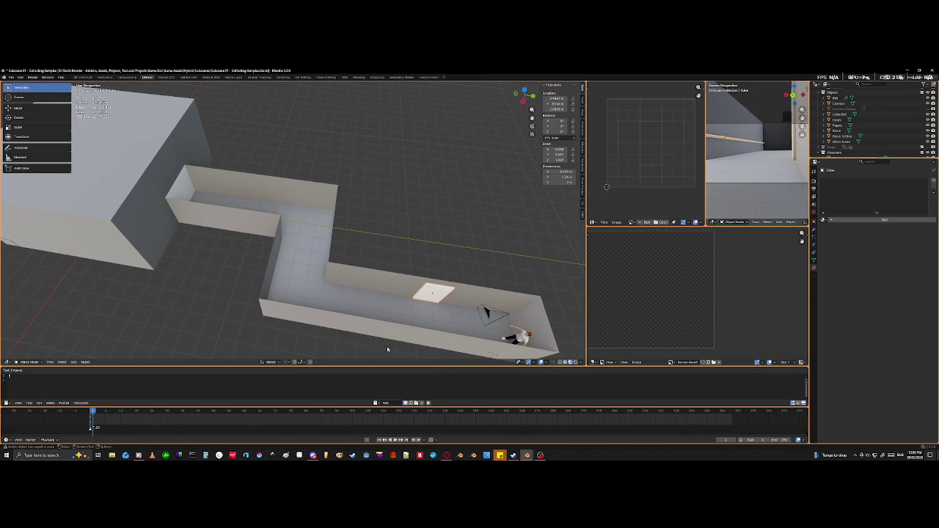
scroll(389, 349, "down", 4)
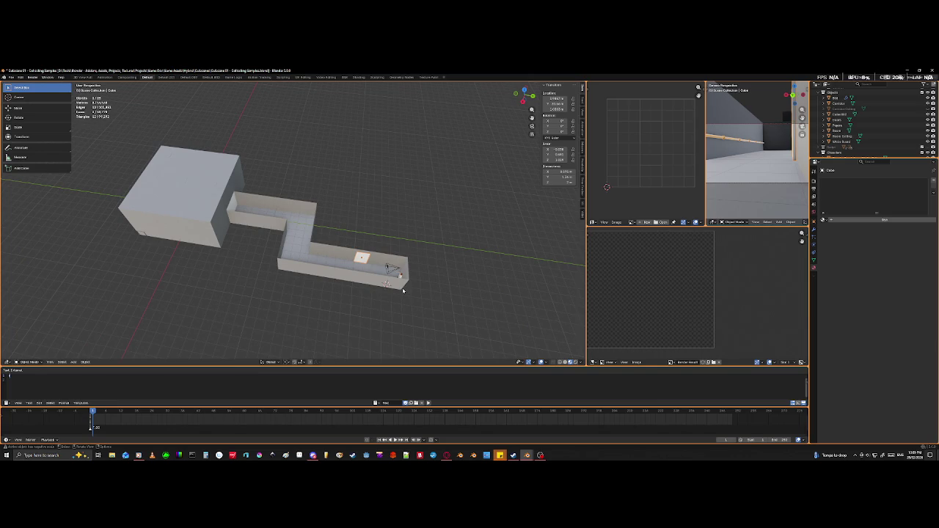
middle_click_drag(400, 288, 279, 291, "shift")
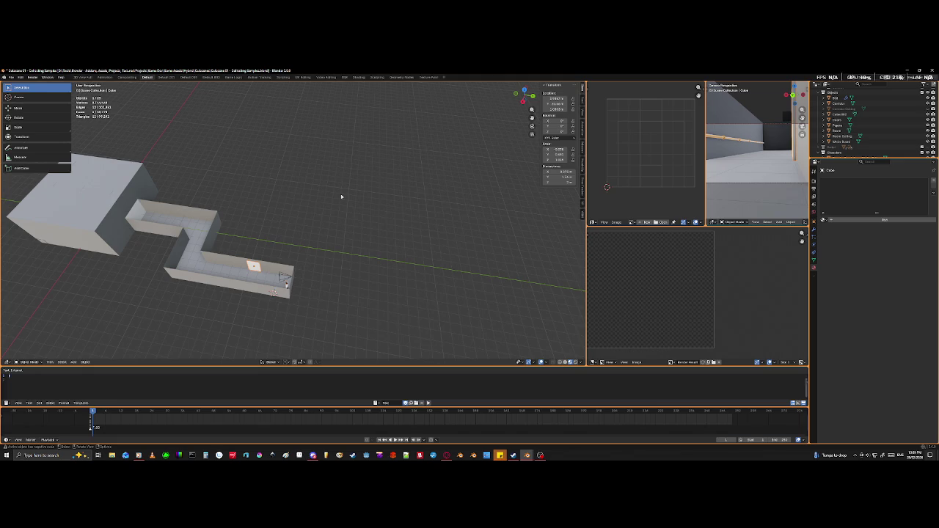
mouse_move(286, 319)
middle_mouse_down()
mouse_move(382, 325)
mouse_move(371, 308)
mouse_move(316, 291)
mouse_move(337, 292)
mouse_move(331, 242)
mouse_move(346, 308)
mouse_move(287, 200)
mouse_move(306, 236)
mouse_move(231, 265)
middle_mouse_up()
scroll(346, 309, "up", 5)
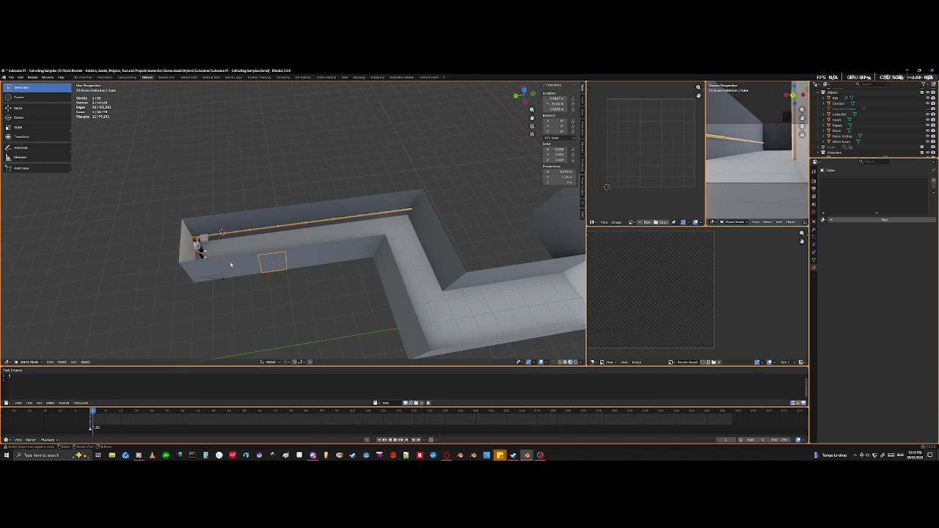
scroll(230, 266, "up", 2)
scroll(231, 266, "up", 2)
scroll(233, 261, "up", 2)
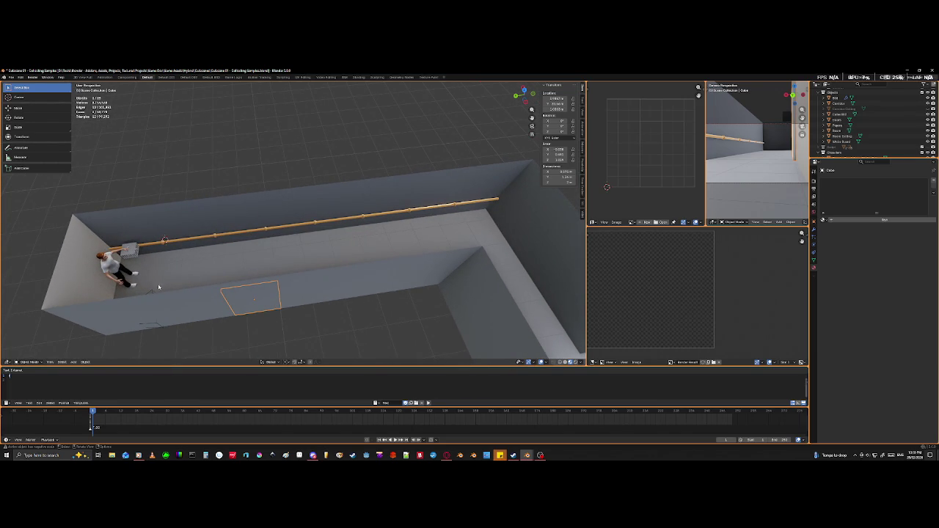
scroll(463, 271, "down", 2)
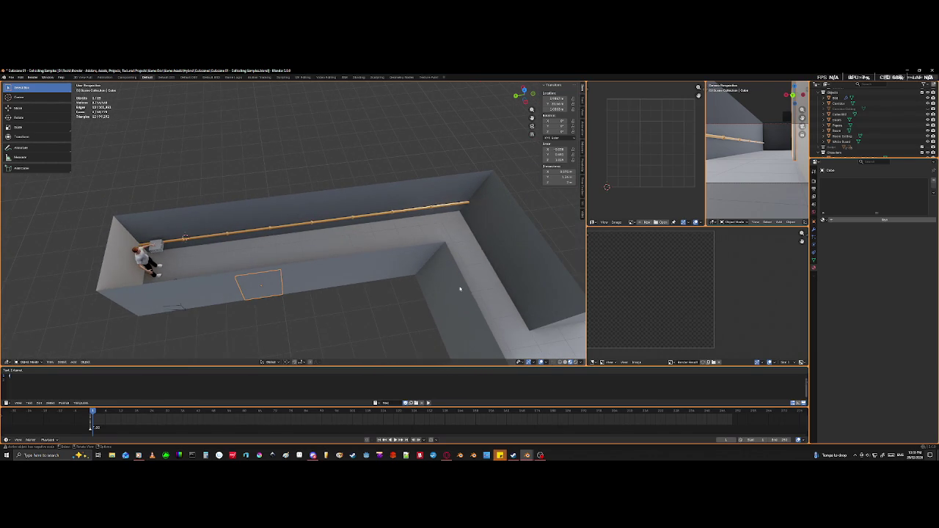
scroll(456, 294, "down", 2)
mouse_move(440, 306)
middle_mouse_down()
mouse_move(226, 325)
mouse_move(47, 243)
mouse_move(81, 232)
middle_mouse_up()
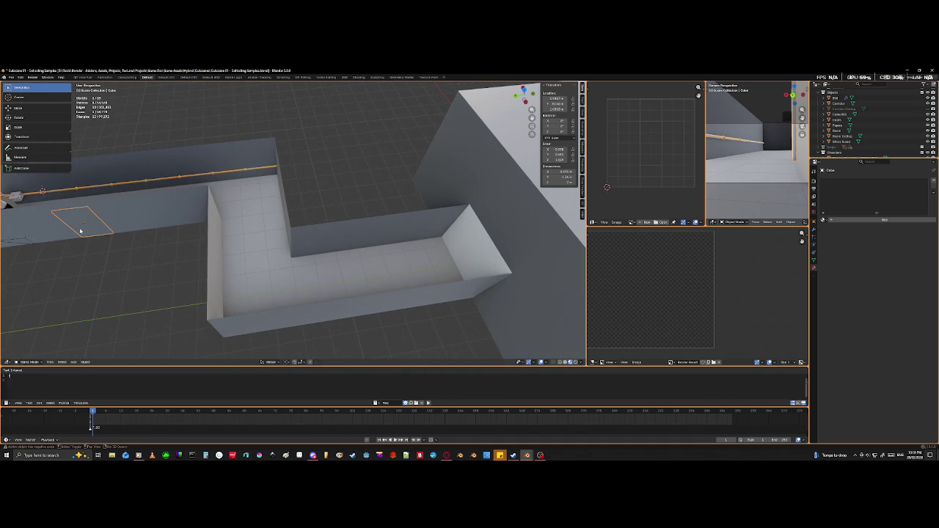
key("g")
- Move the panel along Y, then along X into the L-shaped room
key("y")
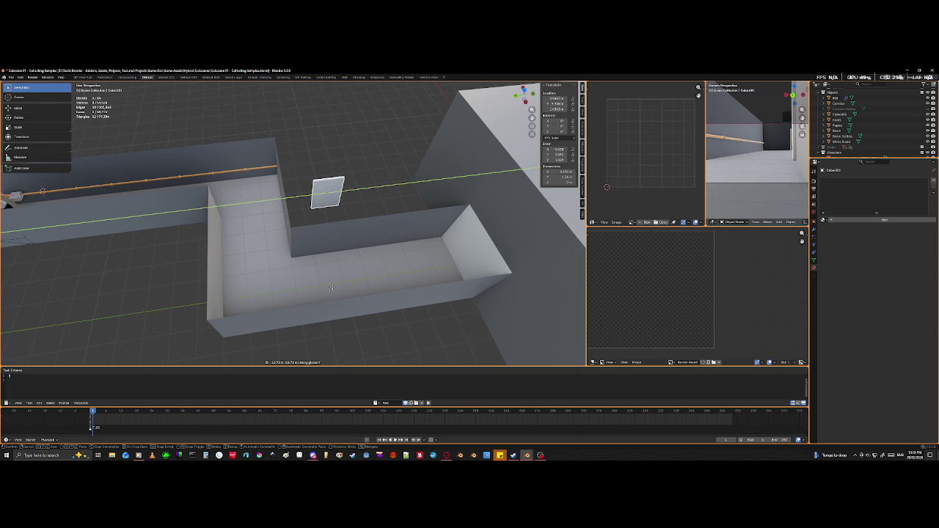
left_click(334, 298)
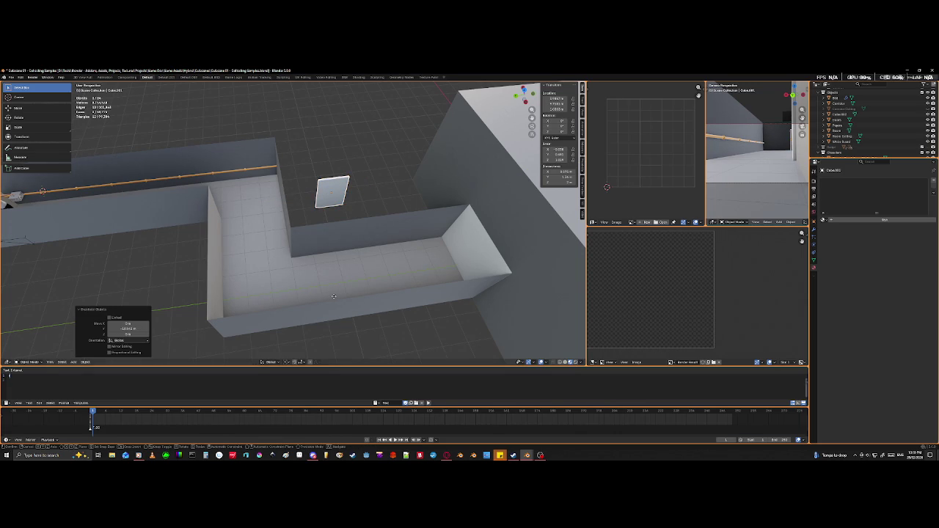
key("g")
key("x")
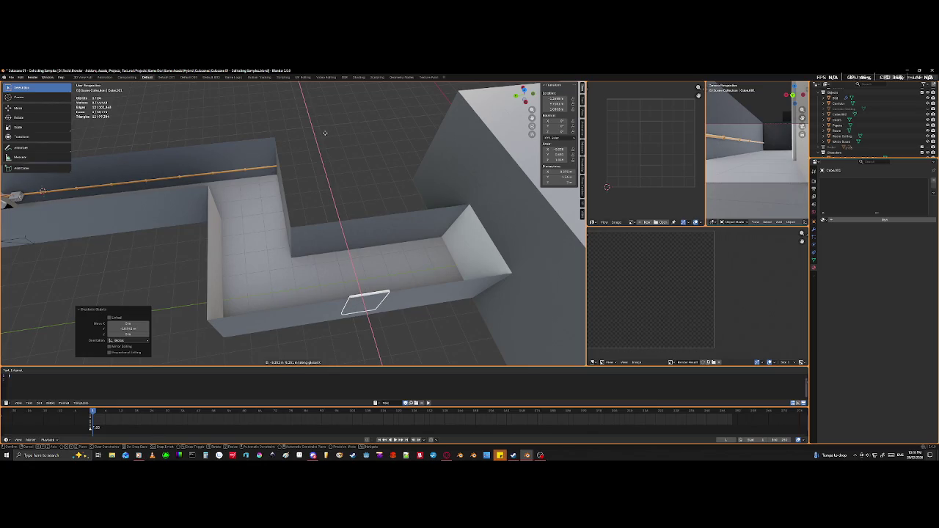
left_click(325, 133)
mouse_move(329, 157)
middle_mouse_down()
mouse_move(426, 141)
mouse_move(295, 239)
mouse_move(352, 144)
middle_mouse_up()
- From side view in wireframe, shift the bar slightly along X against the wall
scroll(272, 260, "up", 3)
scroll(359, 201, "up", 2)
mouse_move(359, 202)
middle_mouse_down()
mouse_move(382, 95)
mouse_move(379, 338)
middle_mouse_up()
key("KP_3")
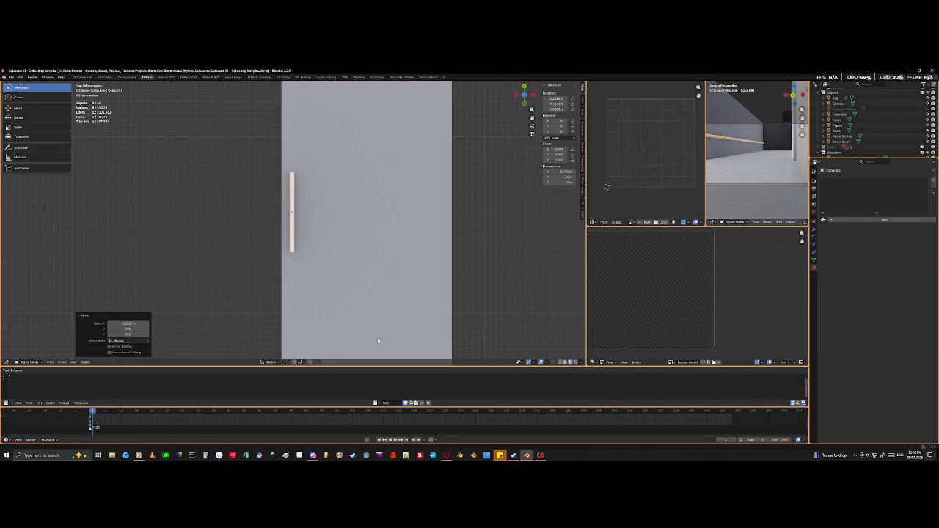
scroll(378, 341, "up", 5)
key("shift+z")
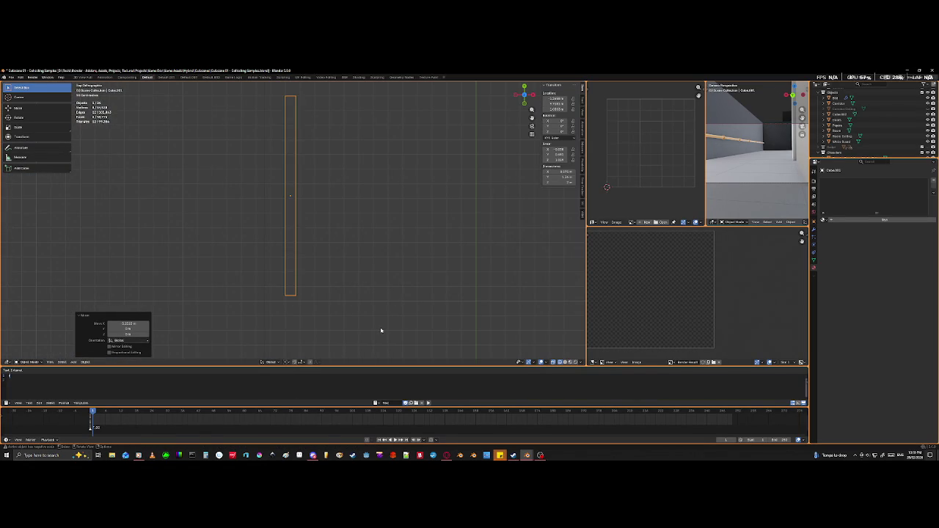
key("g")
key("x")
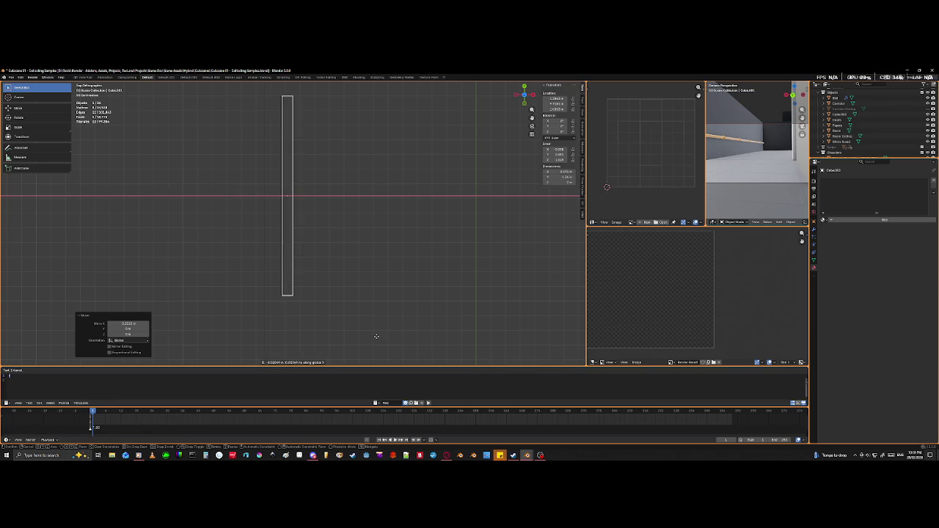
left_click(306, 99)
scroll(339, 207, "down", 5)
mouse_move(339, 207)
middle_mouse_down()
mouse_move(290, 209)
mouse_move(345, 216)
mouse_move(319, 222)
middle_mouse_up()
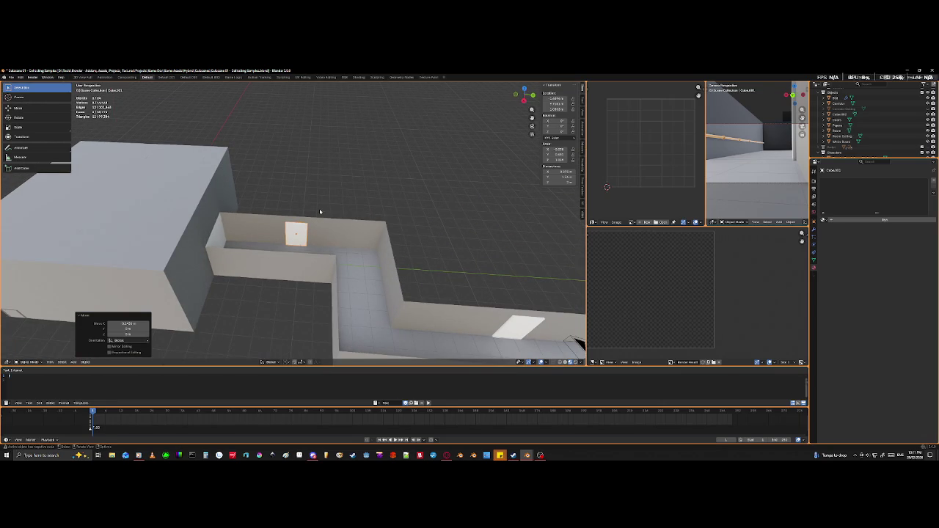
scroll(319, 211, "down", 1)
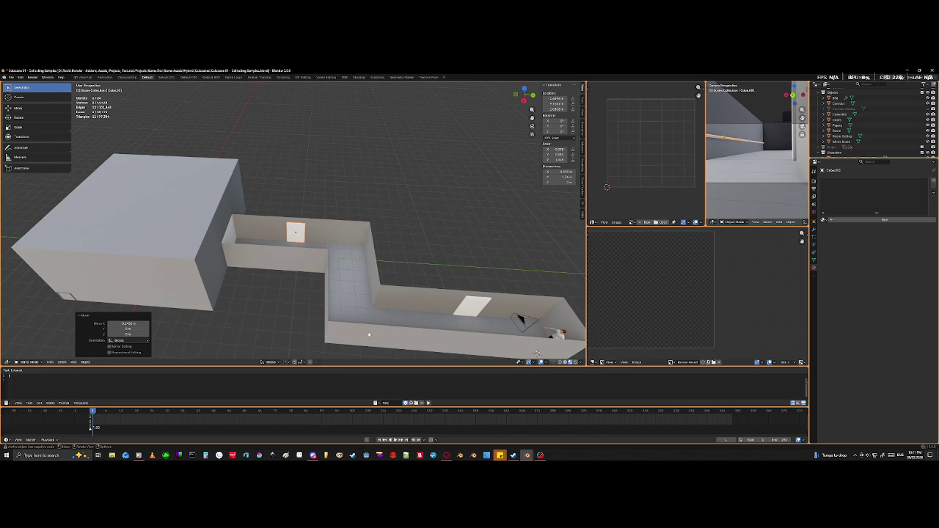
scroll(348, 337, "down", 3)
mouse_move(348, 336)
middle_mouse_down()
mouse_move(404, 289)
mouse_move(387, 298)
middle_mouse_up()
mouse_move(377, 301)
middle_mouse_down()
mouse_move(360, 319)
mouse_move(335, 311)
mouse_move(320, 327)
mouse_move(315, 300)
mouse_move(373, 279)
mouse_move(387, 296)
mouse_move(411, 293)
mouse_move(392, 283)
mouse_move(394, 292)
middle_mouse_up()
scroll(325, 335, "up", 5)
scroll(325, 345, "up", 2)
scroll(325, 345, "down", 4)
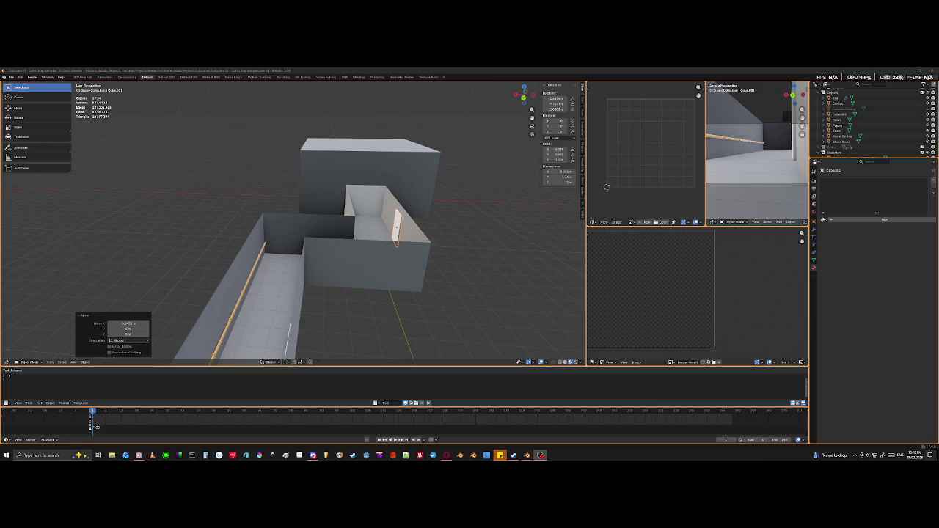
mouse_move(440, 294)
middle_mouse_down()
mouse_move(425, 308)
mouse_move(392, 296)
middle_mouse_up()
scroll(419, 315, "up", 5)
mouse_move(251, 256)
middle_mouse_down()
mouse_move(263, 269)
mouse_move(197, 252)
middle_mouse_up()
scroll(286, 283, "up", 2)
scroll(285, 288, "up", 2)
mouse_move(285, 288)
middle_mouse_down()
mouse_move(277, 315)
mouse_move(235, 320)
mouse_move(476, 254)
mouse_move(44, 245)
mouse_move(247, 243)
middle_mouse_up()
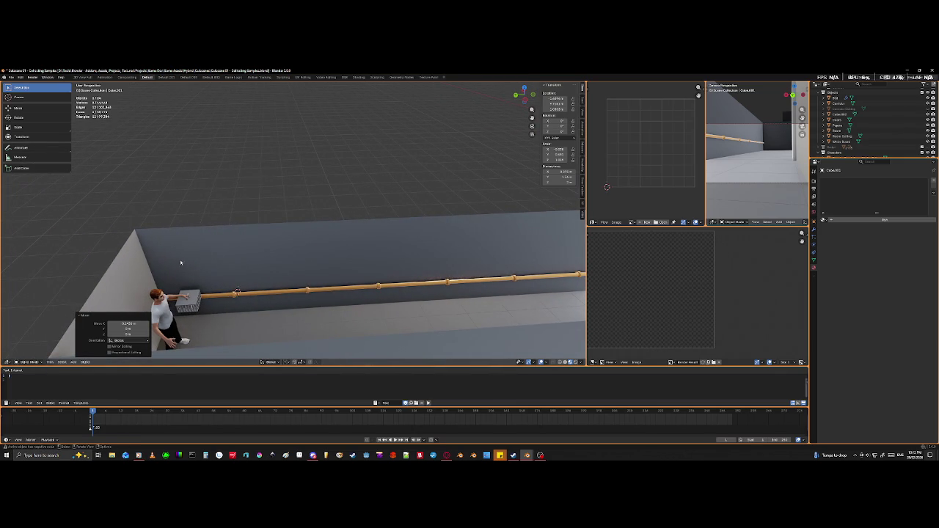
scroll(184, 263, "up", 2)
mouse_move(151, 276)
middle_mouse_down("shift")
mouse_move(391, 208)
mouse_move(384, 292)
mouse_move(168, 157)
mouse_move(25, 352)
mouse_move(145, 462)
mouse_move(279, 314)
mouse_move(253, 310)
middle_mouse_up("shift")
left_click(361, 329)
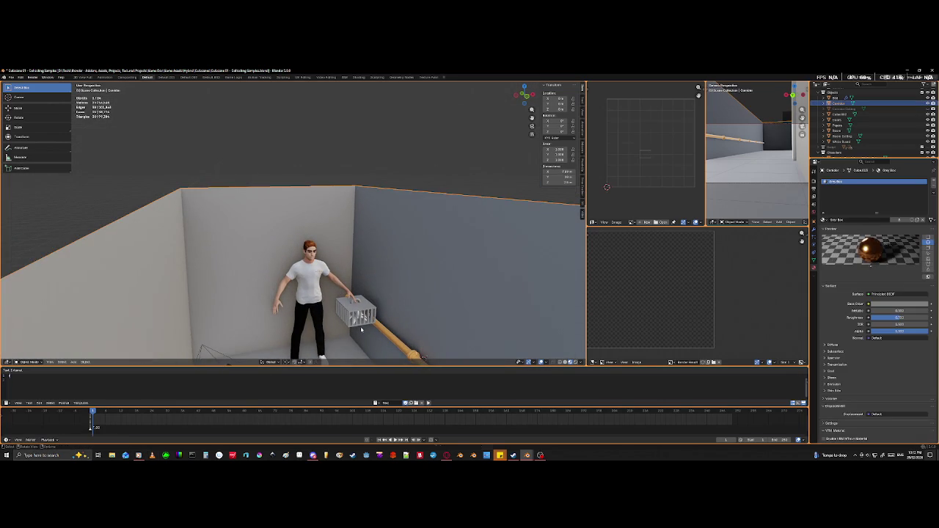
left_click(363, 320)
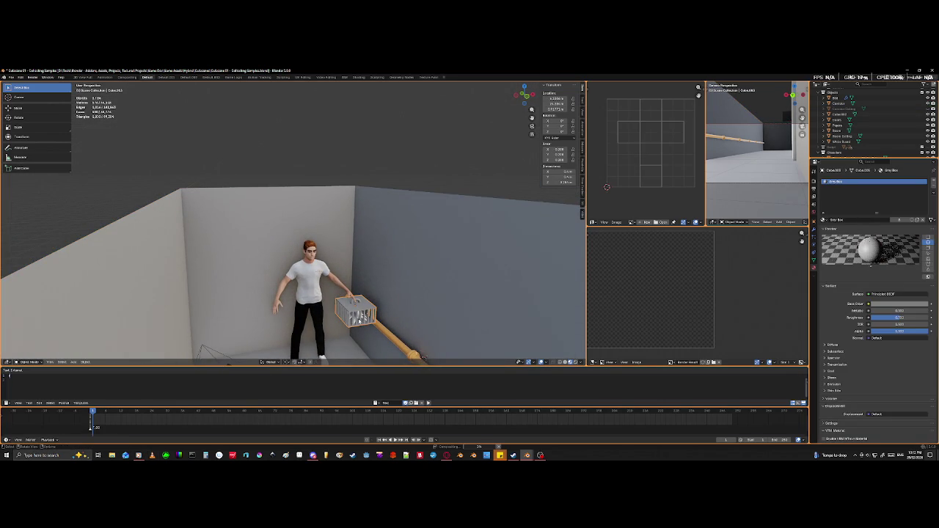
key("KP_Decimal")
scroll(299, 293, "up", 2)
scroll(299, 293, "up", 4)
scroll(299, 293, "down", 3)
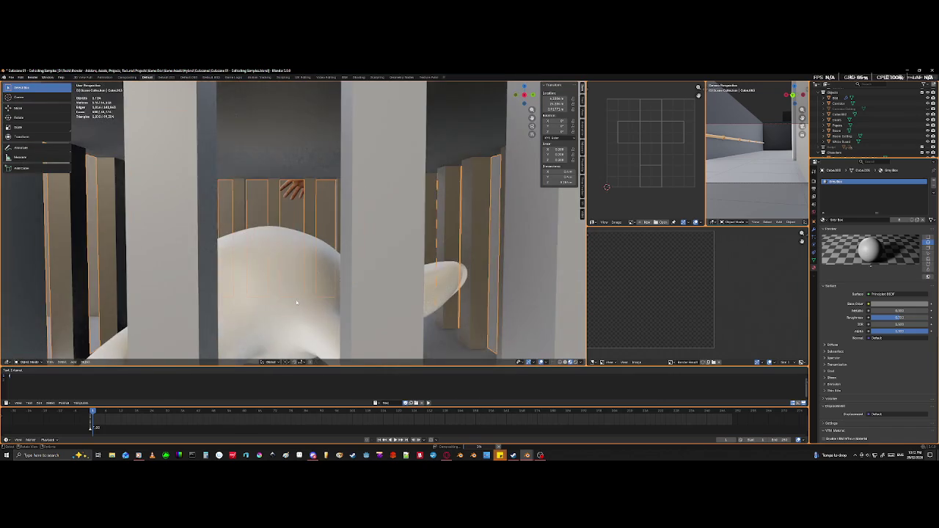
mouse_move(298, 292)
middle_mouse_down()
mouse_move(289, 304)
mouse_move(341, 242)
mouse_move(377, 272)
mouse_move(376, 282)
mouse_move(329, 268)
mouse_move(320, 292)
mouse_move(257, 314)
mouse_move(352, 302)
mouse_move(338, 297)
mouse_move(391, 320)
mouse_move(330, 337)
middle_mouse_up()
middle_click_drag(90, 308, 152, 127)
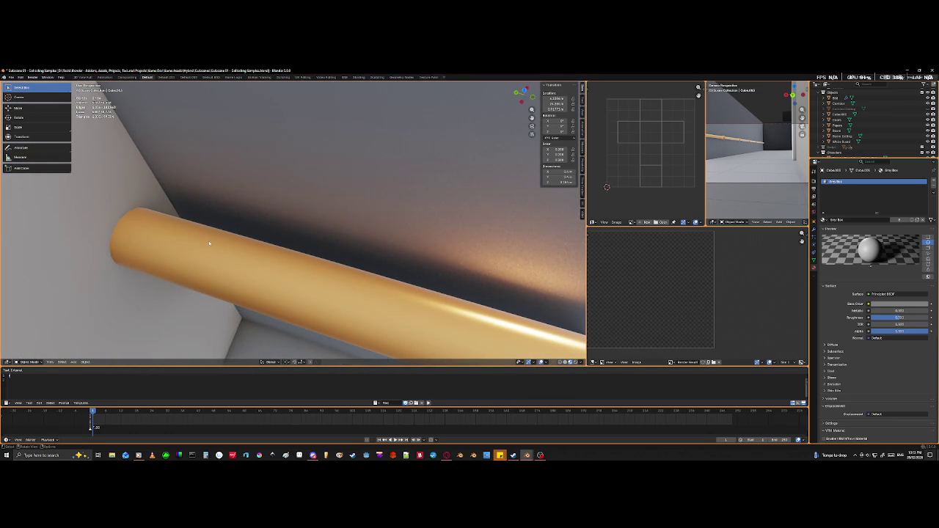
mouse_move(193, 266)
middle_mouse_down()
mouse_move(198, 237)
mouse_move(294, 227)
mouse_move(315, 117)
mouse_move(304, 325)
mouse_move(263, 87)
mouse_move(496, 162)
mouse_move(237, 84)
mouse_move(200, 89)
mouse_move(272, 212)
mouse_move(327, 271)
middle_mouse_up()
- Duplicate the copper rail and place the copy just above the original along Z
left_click(327, 271)
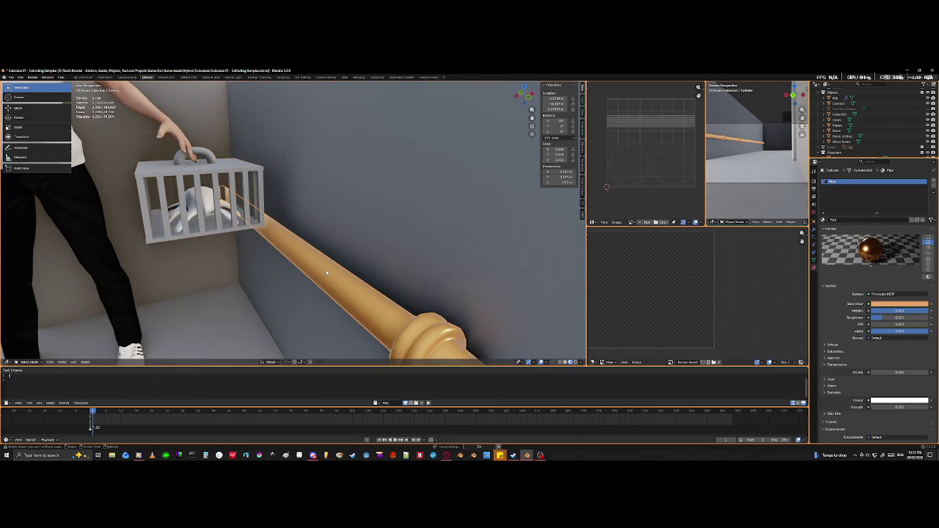
key("shift+d")
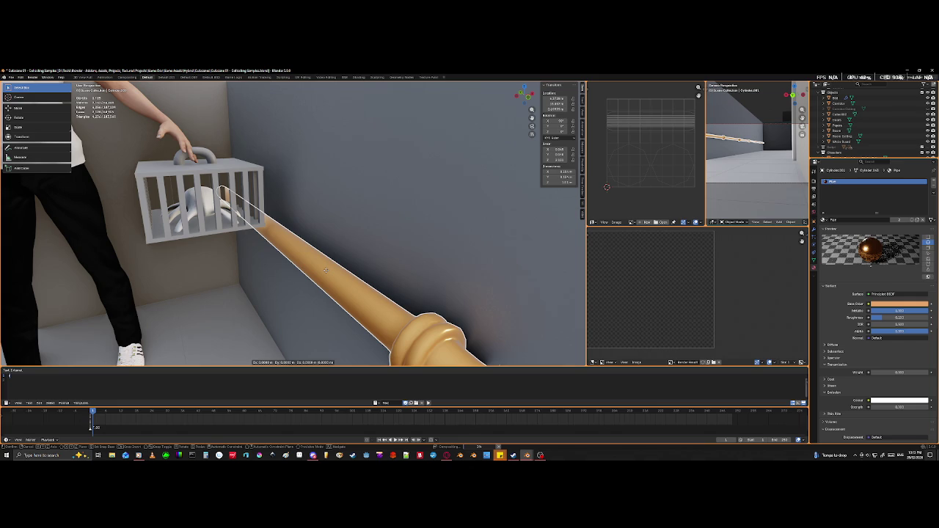
key("y")
key("z")
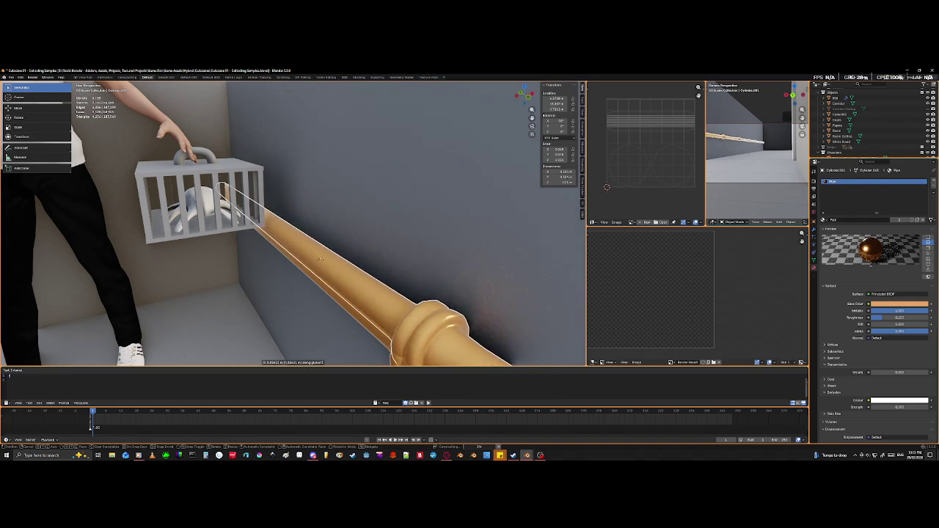
left_click(314, 306)
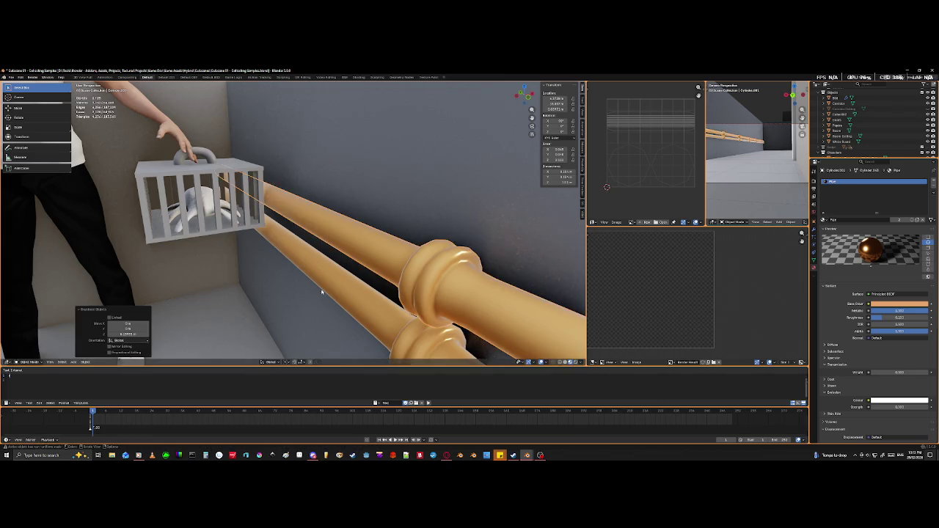
scroll(320, 293, "down", 5)
mouse_move(321, 294)
middle_mouse_down()
mouse_move(357, 275)
mouse_move(359, 262)
mouse_move(243, 278)
mouse_move(310, 279)
mouse_move(338, 290)
middle_mouse_up()
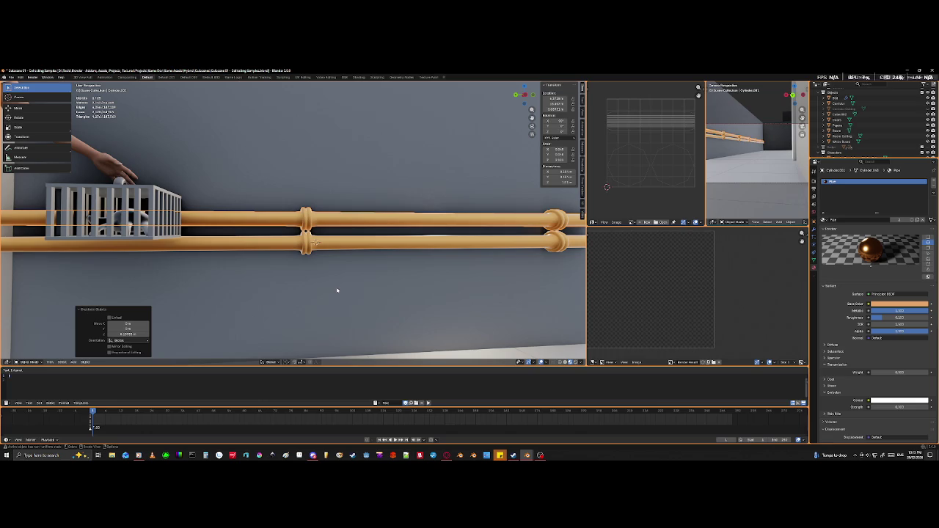
- Set the copy's origin to geometry, then scale it uniformly and along Y to fit
key("s")
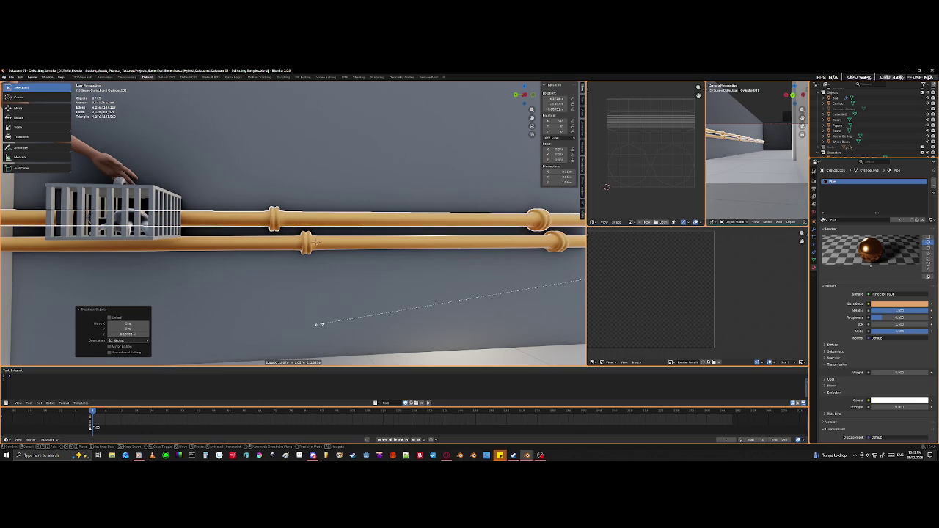
key("Escape")
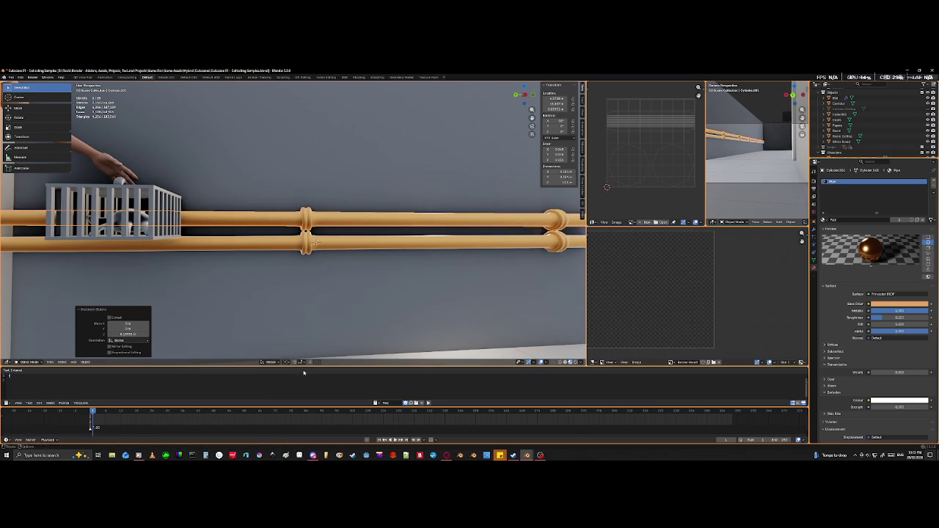
right_click(382, 223)
mouse_move(348, 223)
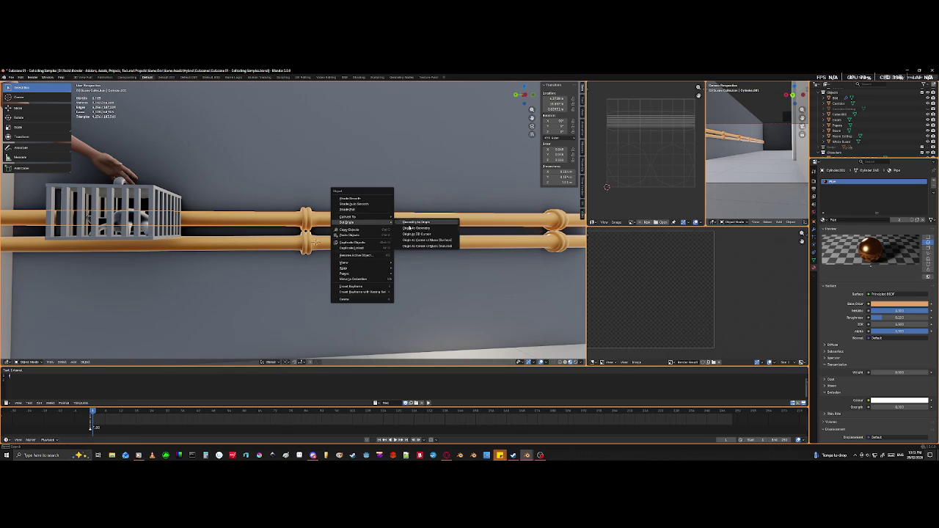
left_click(416, 228)
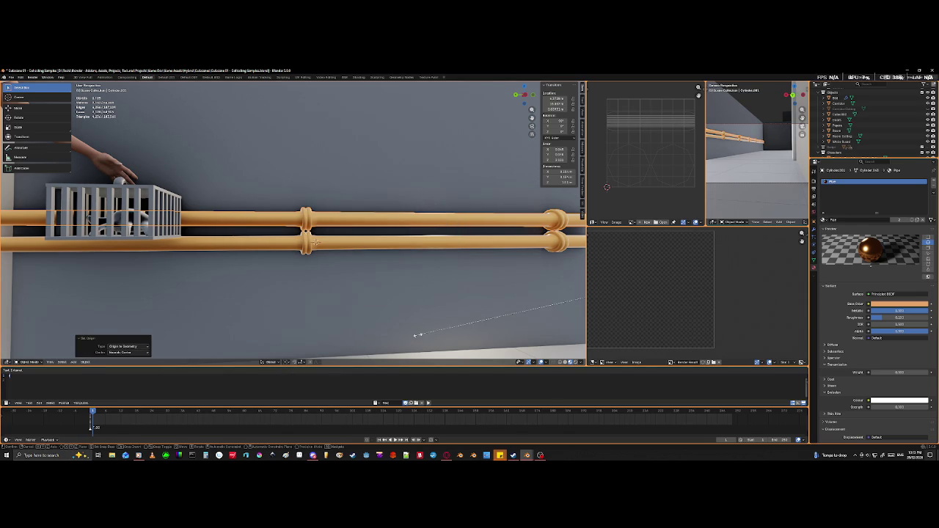
key("s")
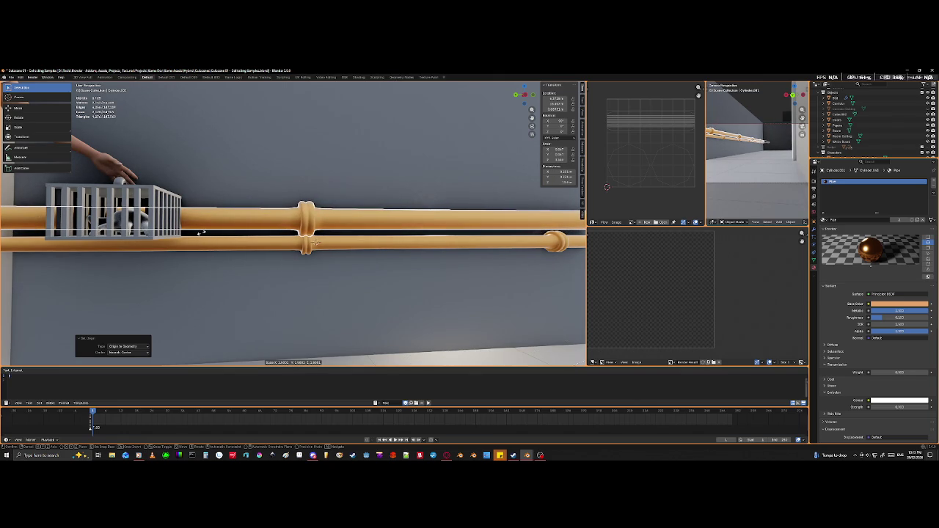
left_click(200, 234)
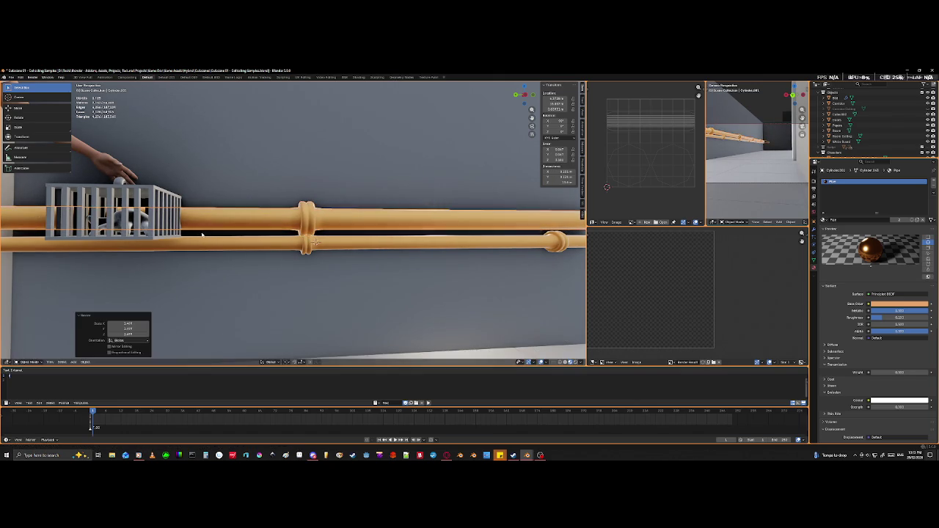
scroll(317, 203, "down", 5)
mouse_move(317, 204)
middle_mouse_down()
mouse_move(303, 227)
mouse_move(434, 262)
mouse_move(324, 251)
mouse_move(357, 247)
mouse_move(346, 241)
mouse_move(316, 250)
middle_mouse_up()
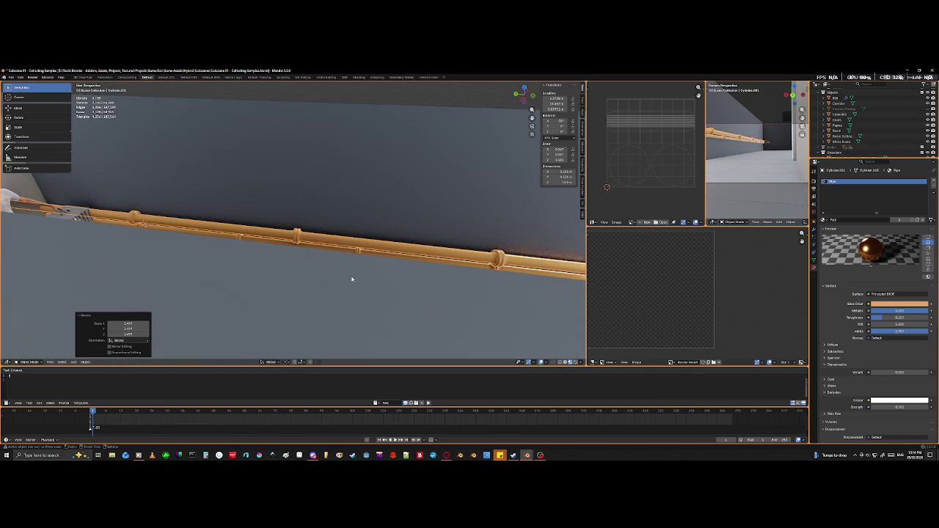
key("s")
key("y")
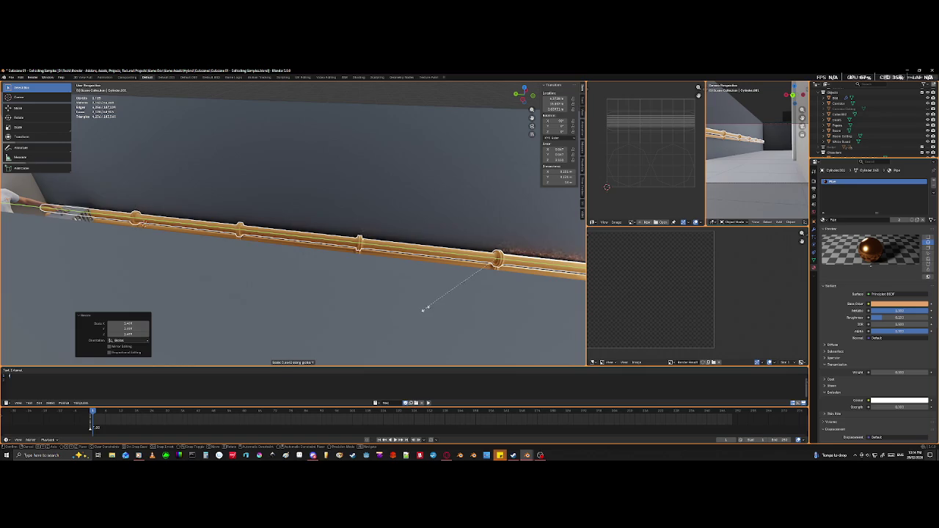
left_click(425, 309)
- Zoom out and raise the lower pipe slightly along Z in two small moves
scroll(425, 311, "down", 2)
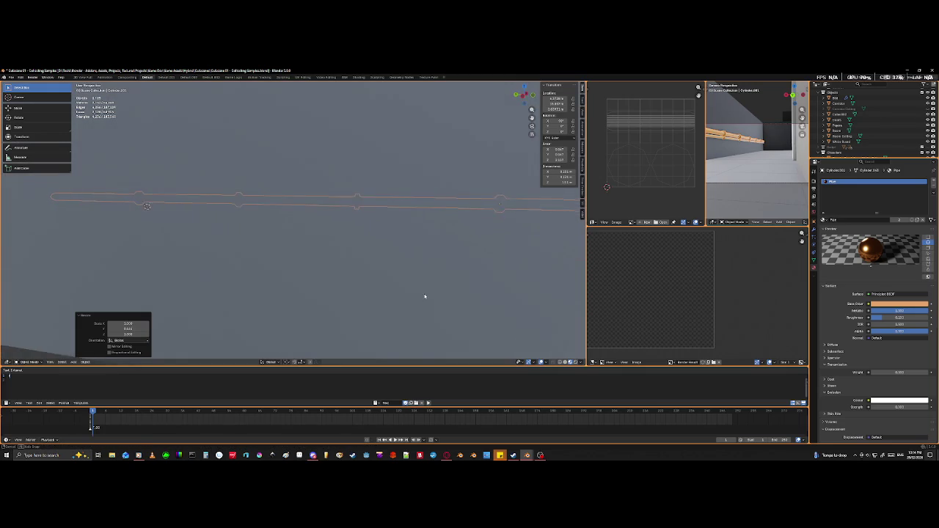
scroll(396, 301, "down", 5)
scroll(388, 297, "down", 2)
scroll(389, 295, "down", 2)
middle_click_drag(390, 295, 366, 293)
key("g")
key("z")
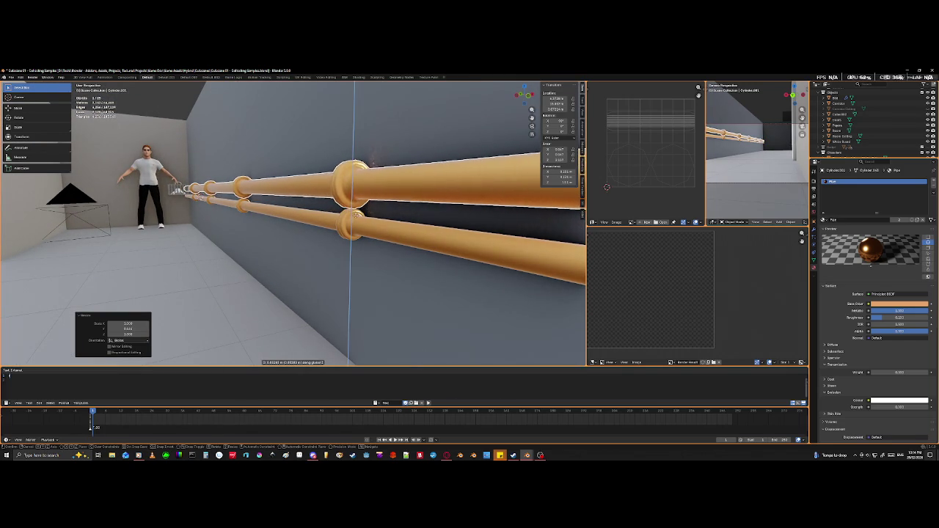
left_click(355, 222)
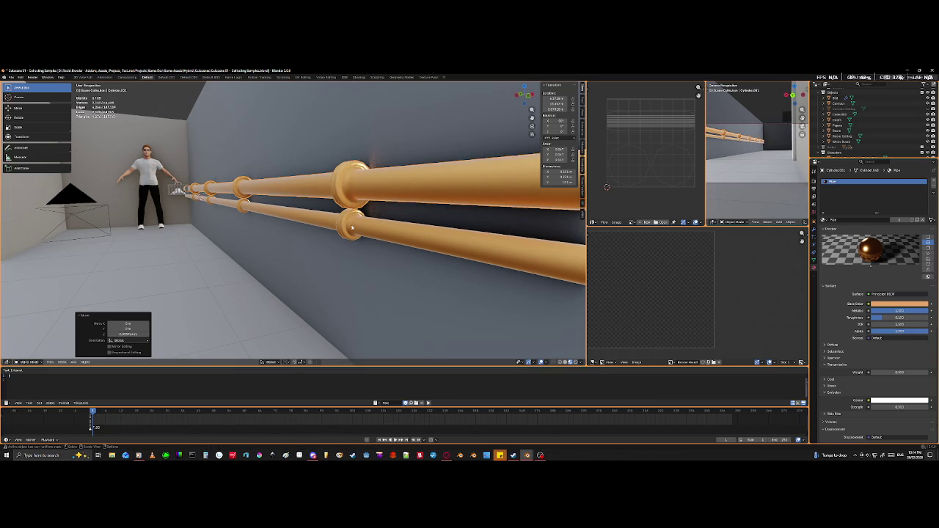
key("g")
key("z")
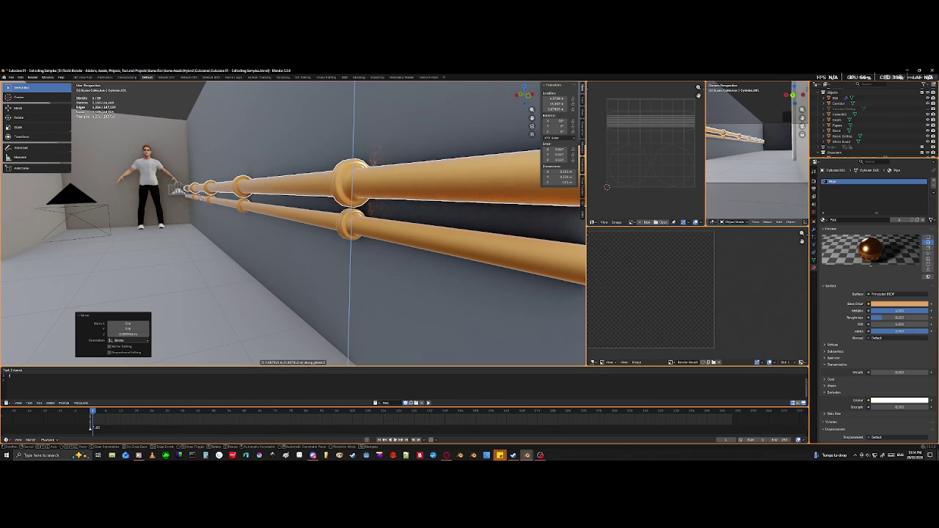
left_click(344, 213)
- Shift the pipe slightly along X, view the rail in perspective, and select the grey box
middle_click_drag(345, 212, 335, 218)
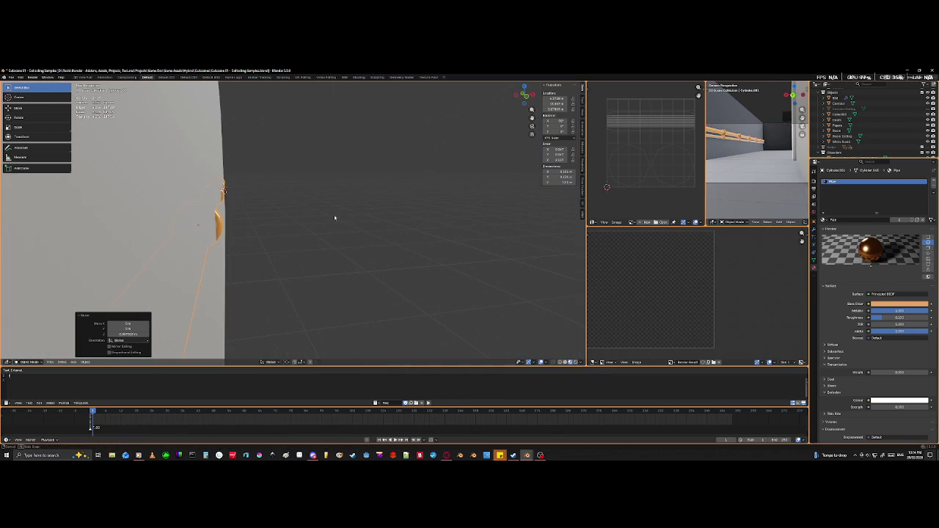
key("g")
key("x")
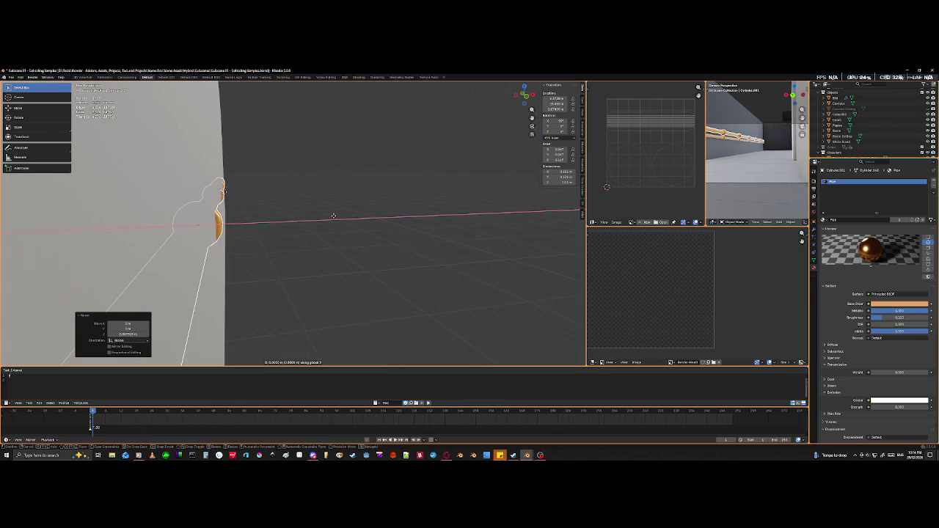
left_click(226, 233)
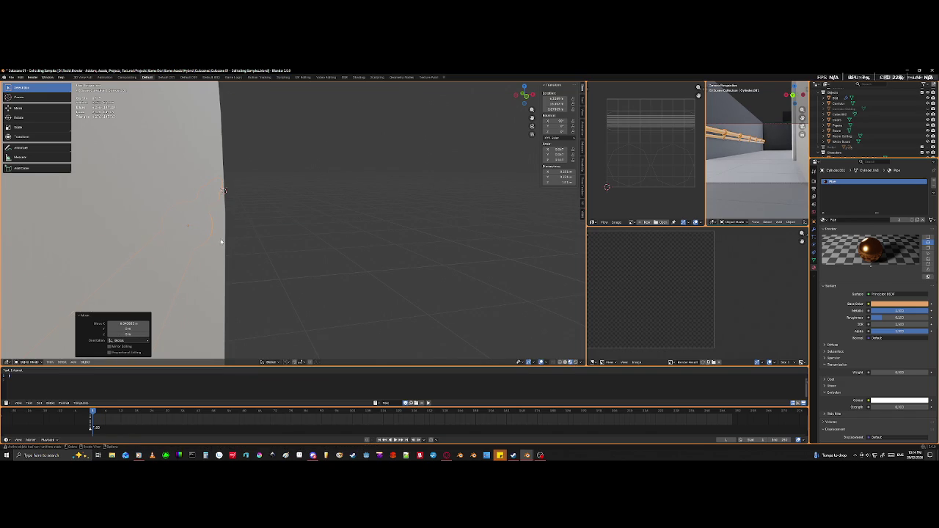
scroll(272, 247, "down", 5)
mouse_move(272, 247)
middle_mouse_down()
mouse_move(309, 253)
mouse_move(346, 294)
mouse_move(342, 306)
mouse_move(254, 313)
mouse_move(344, 262)
mouse_move(364, 273)
mouse_move(319, 253)
mouse_move(335, 256)
mouse_move(322, 264)
mouse_move(348, 300)
middle_mouse_up()
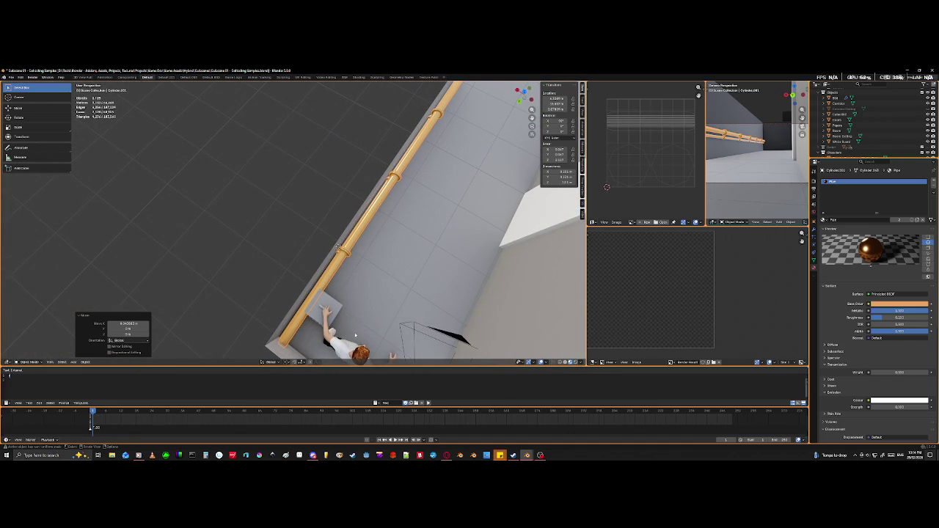
left_click(321, 305)
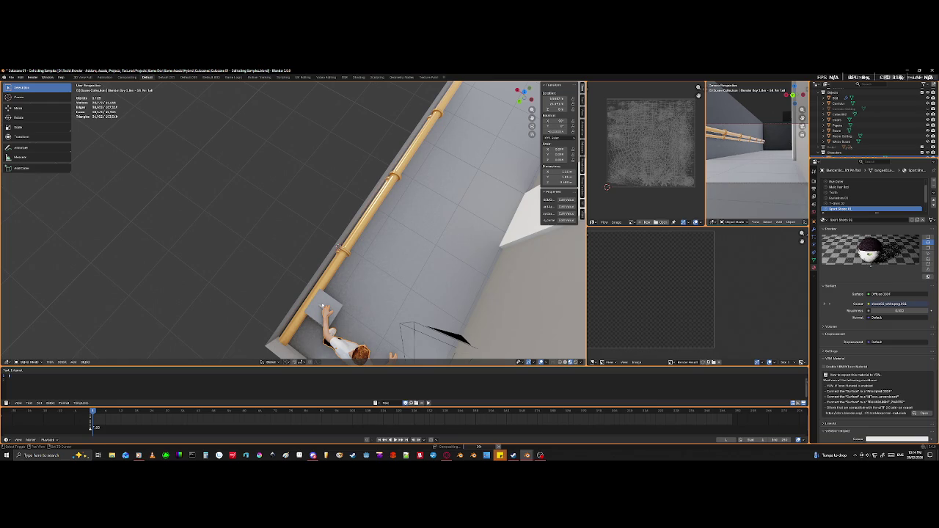
- Select the wire cage Cube.004 overlapping the grey box, using X-ray to find it
key("shift+z")
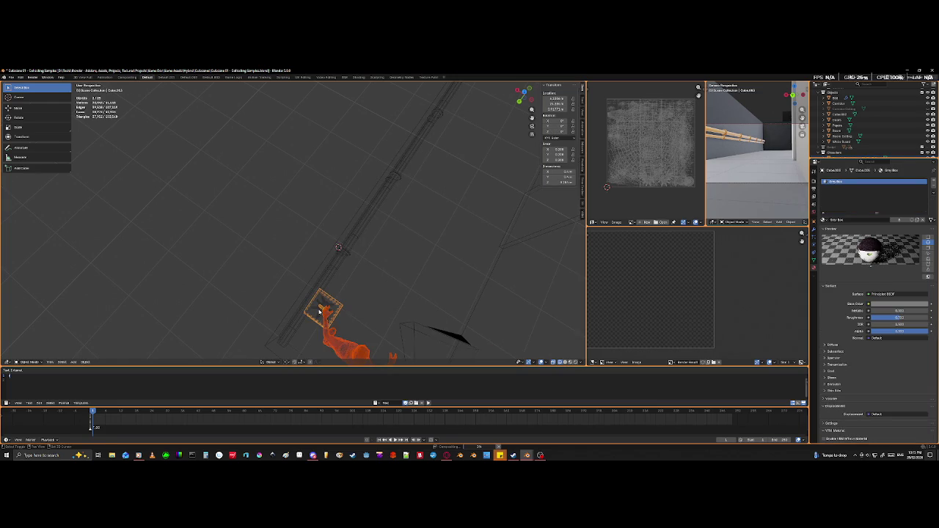
left_click(319, 312)
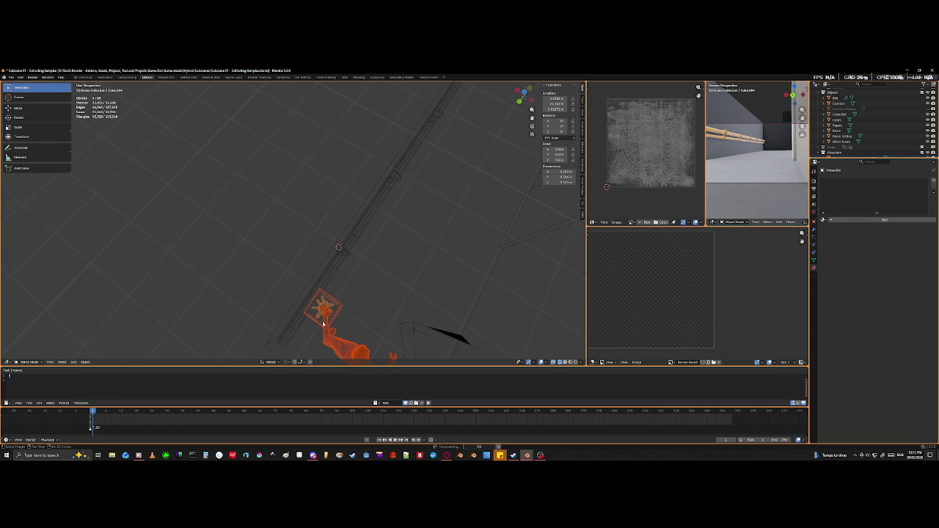
key("shift+z")
middle_click_drag(338, 247, 342, 276)
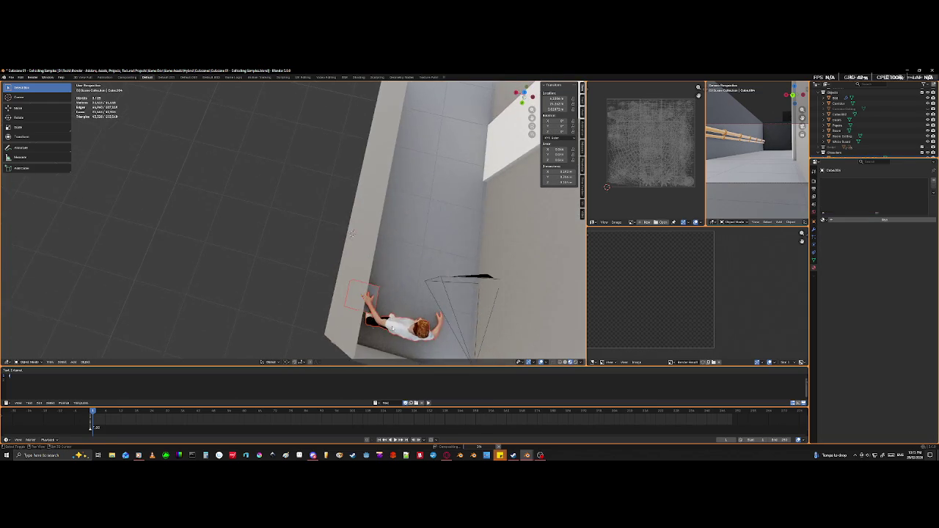
scroll(342, 276, "up", 5)
mouse_move(342, 276)
middle_mouse_down()
mouse_move(351, 271)
mouse_move(334, 248)
mouse_move(327, 264)
middle_mouse_up()
- Move the cage along X to sit beside the character next to the copper rail
key("g")
key("x")
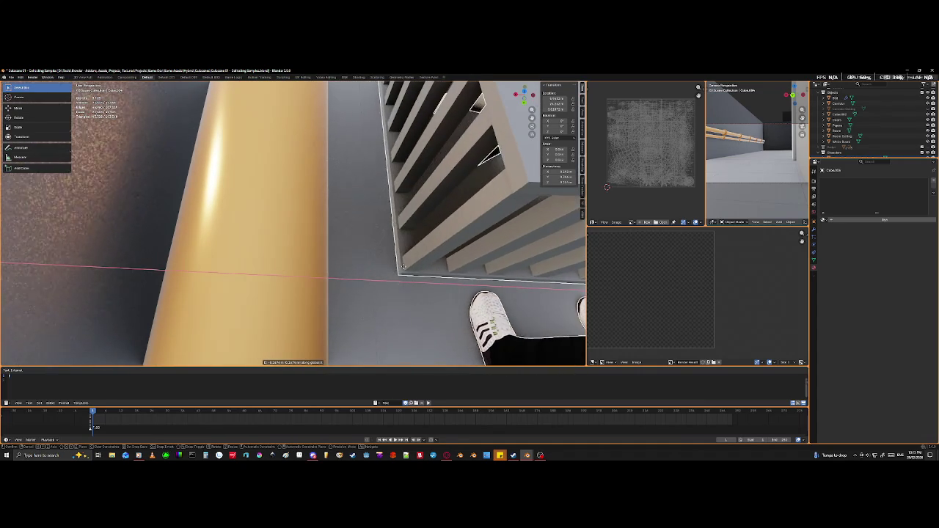
left_click(406, 270)
scroll(406, 270, "up", 3)
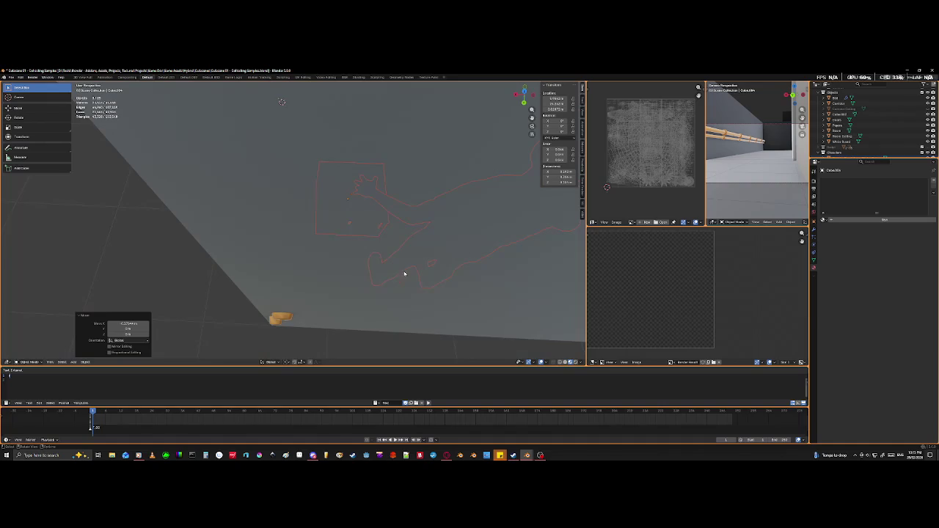
key("KP_Decimal")
mouse_move(400, 284)
middle_mouse_down()
mouse_move(419, 296)
mouse_move(330, 282)
mouse_move(245, 287)
mouse_move(237, 274)
middle_mouse_up()
mouse_move(316, 229)
middle_mouse_down()
mouse_move(290, 334)
mouse_move(55, 295)
middle_mouse_up()
left_click(78, 252)
scroll(194, 291, "up", 3)
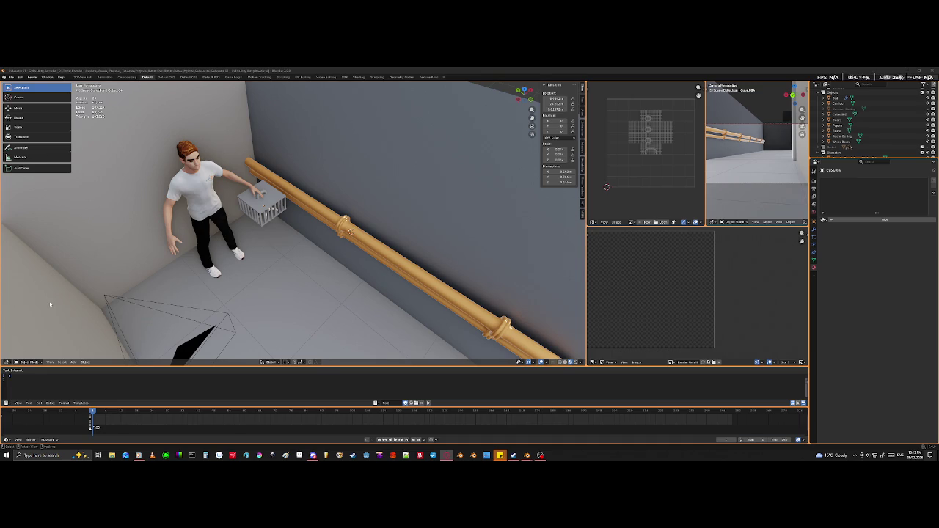
scroll(120, 204, "down", 3)
mouse_move(120, 204)
middle_mouse_down()
mouse_move(441, 276)
mouse_move(14, 252)
mouse_move(116, 265)
mouse_move(168, 243)
mouse_move(172, 222)
middle_mouse_up()
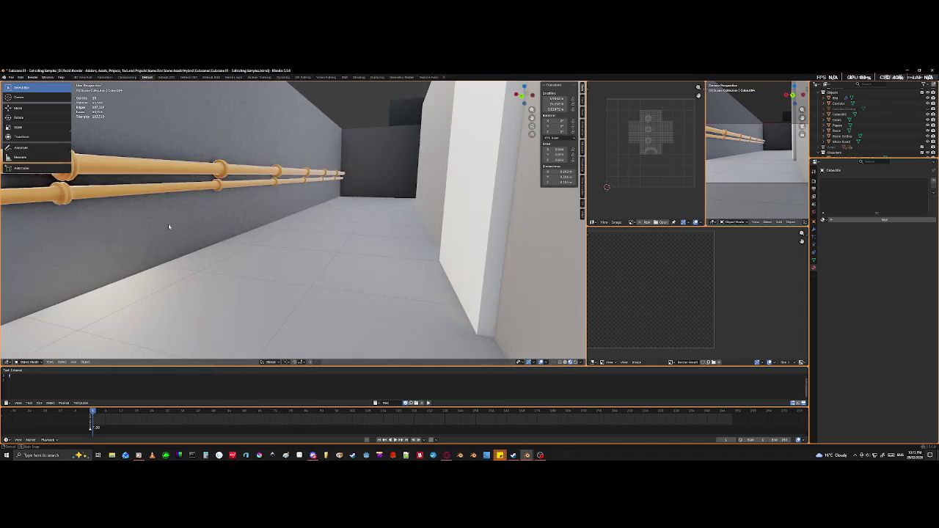
scroll(176, 223, "up", 2)
scroll(177, 226, "up", 2)
scroll(176, 226, "up", 2)
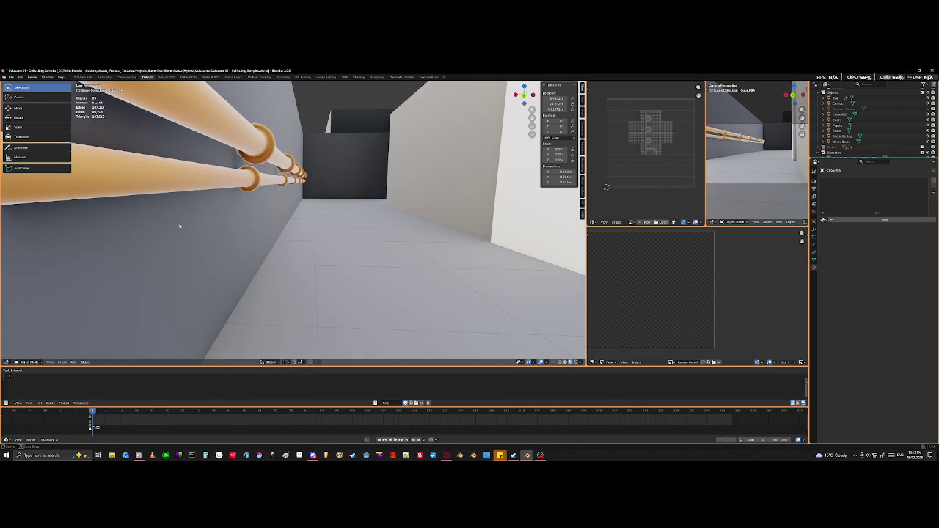
mouse_move(179, 226)
middle_mouse_down()
mouse_move(159, 237)
mouse_move(109, 239)
mouse_move(352, 222)
mouse_move(360, 237)
mouse_move(306, 245)
mouse_move(289, 223)
middle_mouse_up()
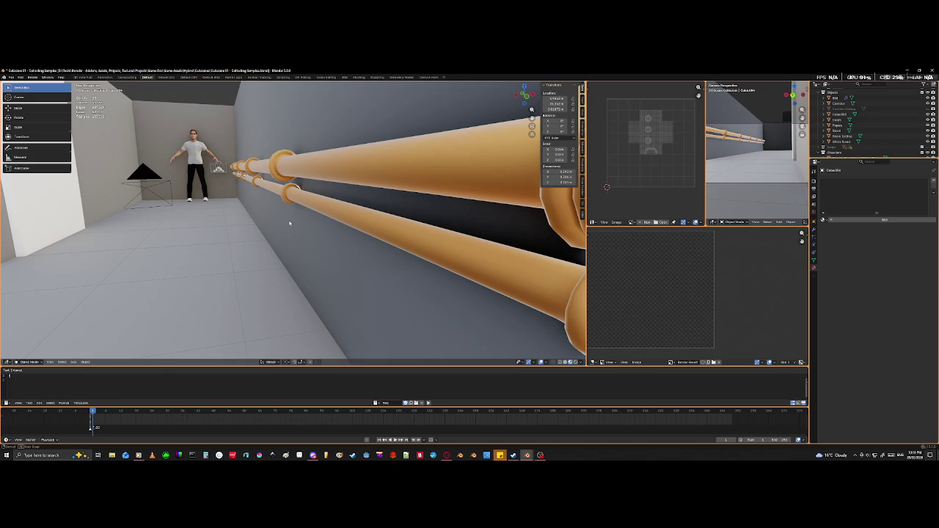
middle_click_drag(292, 150, 231, 257)
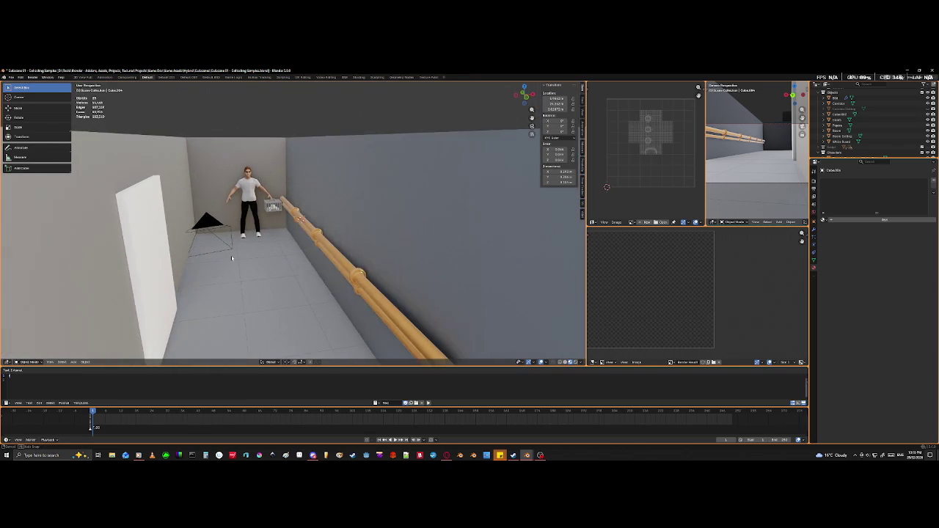
scroll(231, 256, "down", 2)
scroll(228, 263, "down", 2)
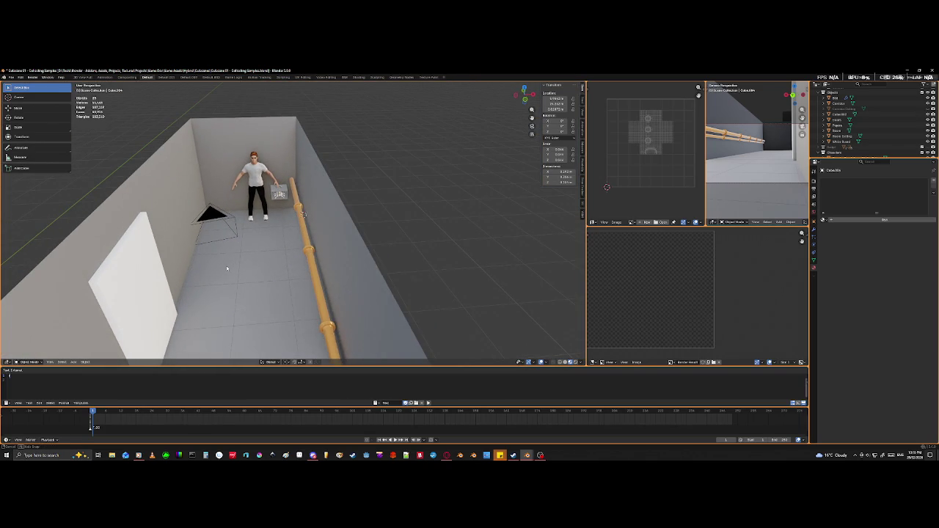
mouse_move(226, 268)
middle_mouse_down()
mouse_move(229, 290)
mouse_move(288, 296)
mouse_move(367, 269)
mouse_move(350, 265)
mouse_move(342, 237)
mouse_move(344, 273)
middle_mouse_up()
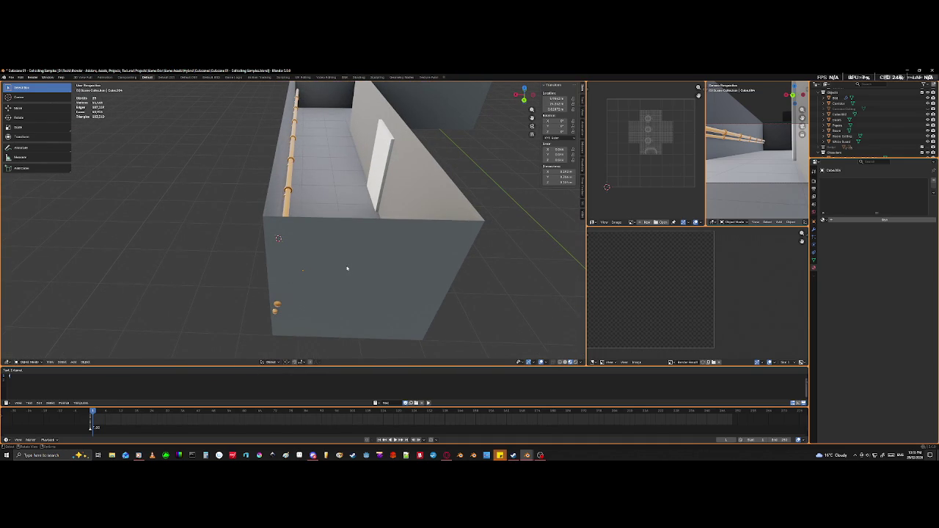
mouse_move(342, 213)
middle_mouse_down()
mouse_move(345, 247)
mouse_move(252, 193)
mouse_move(312, 105)
mouse_move(375, 252)
middle_mouse_up()
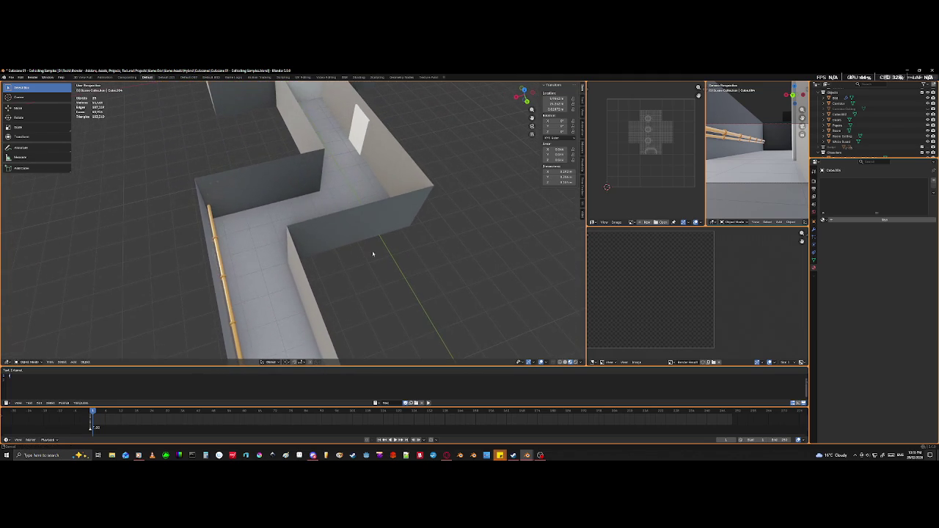
mouse_move(274, 278)
middle_mouse_down()
mouse_move(332, 321)
mouse_move(336, 279)
mouse_move(331, 289)
mouse_move(312, 270)
middle_mouse_up()
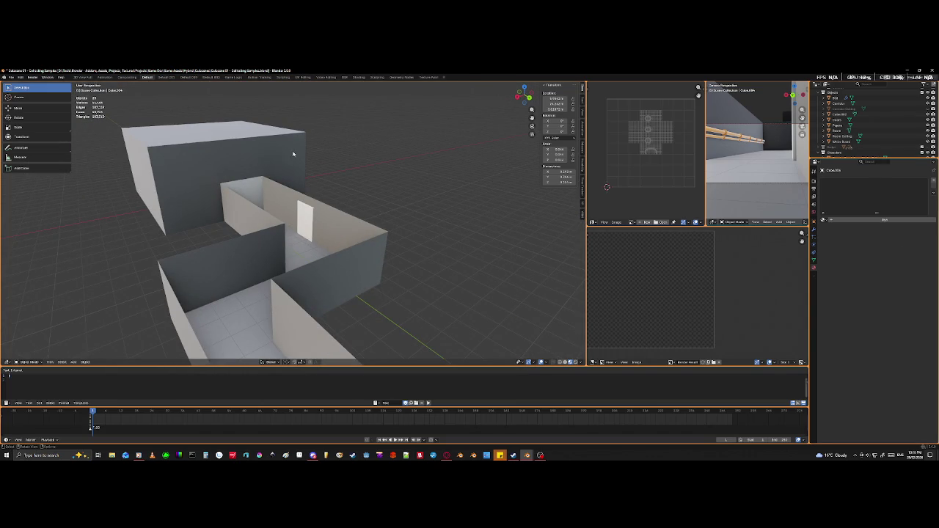
left_click(204, 138)
- Hide the Room Ceiling and look down at the capsules and mannequin inside
key("h")
middle_click_drag(198, 152, 104, 189)
scroll(146, 282, "up", 4)
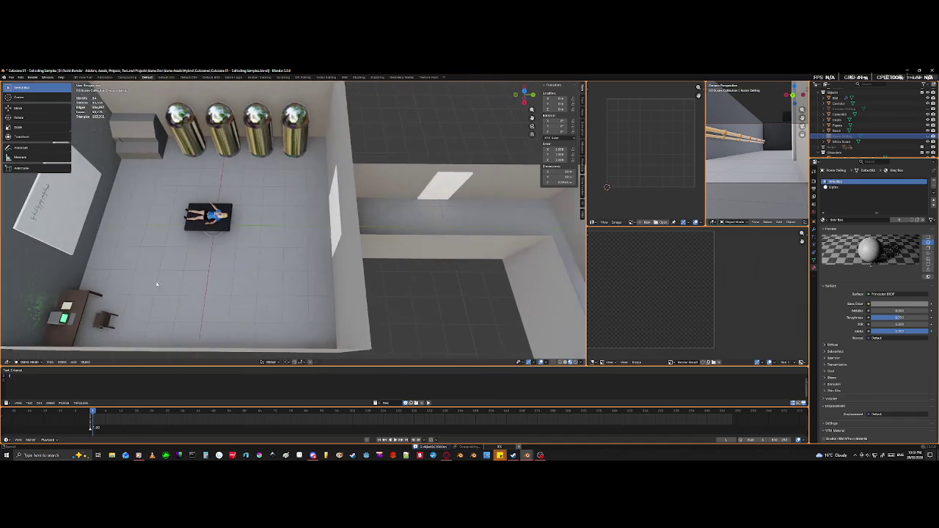
mouse_move(147, 284)
middle_mouse_down()
mouse_move(307, 218)
mouse_move(296, 193)
mouse_move(316, 175)
mouse_move(310, 181)
middle_mouse_up()
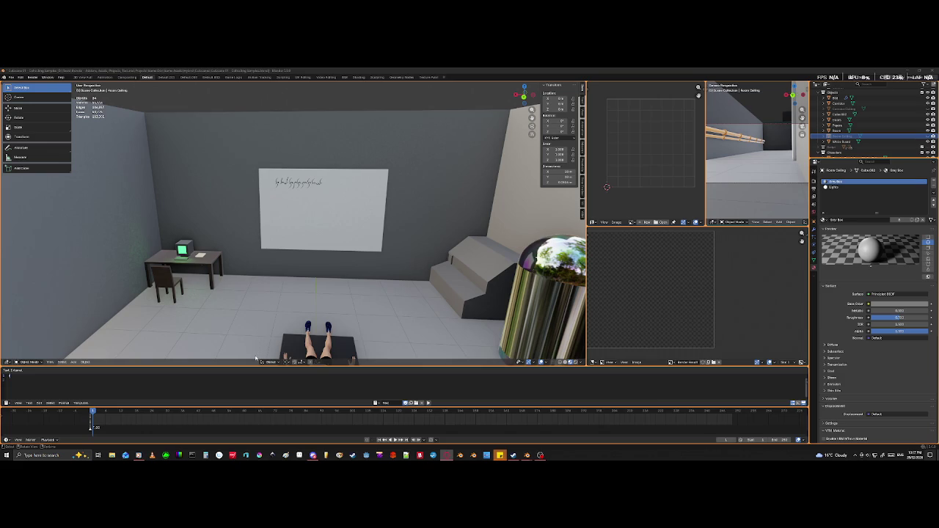
- Orbit around the lab room to view the stairs, table, chair and whiteboard
mouse_move(342, 258)
middle_mouse_down()
mouse_move(287, 289)
mouse_move(358, 327)
mouse_move(350, 301)
middle_mouse_up()
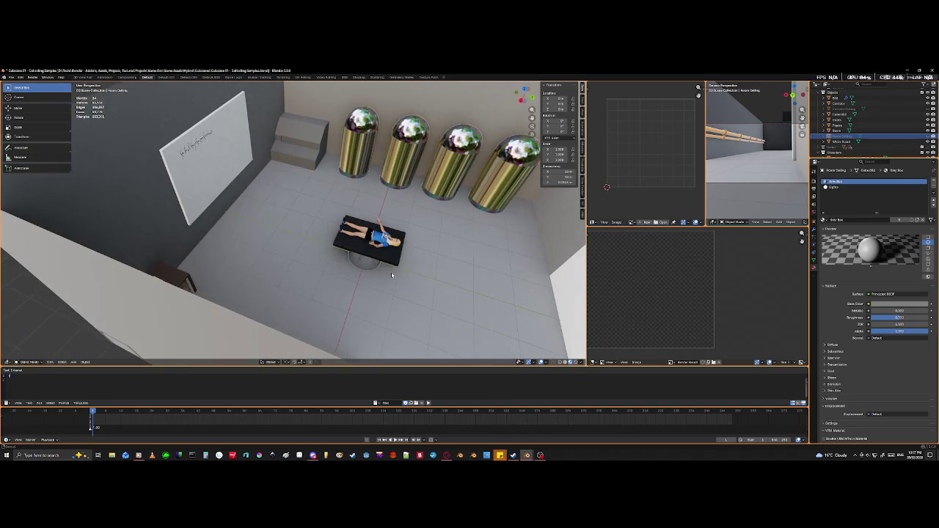
middle_click_drag(415, 293, 348, 343)
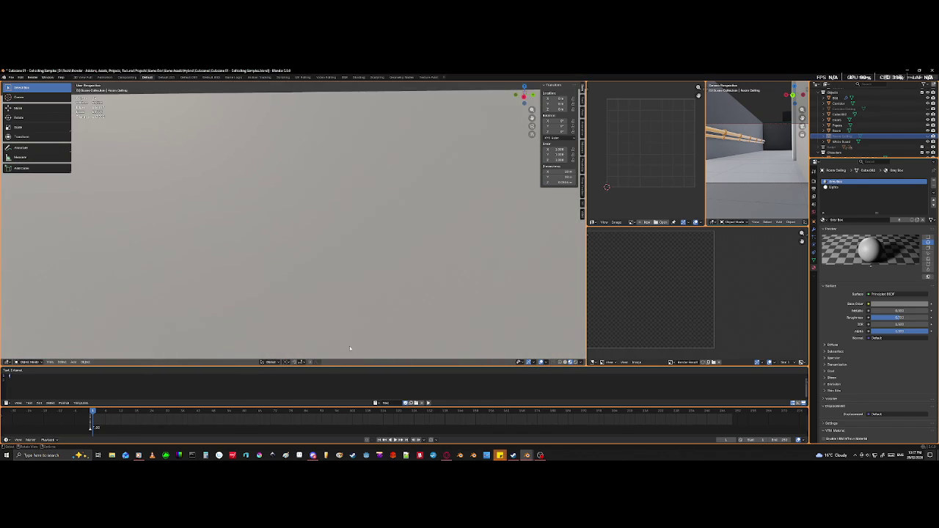
mouse_move(262, 203)
middle_mouse_down()
mouse_move(229, 301)
mouse_move(371, 284)
middle_mouse_up()
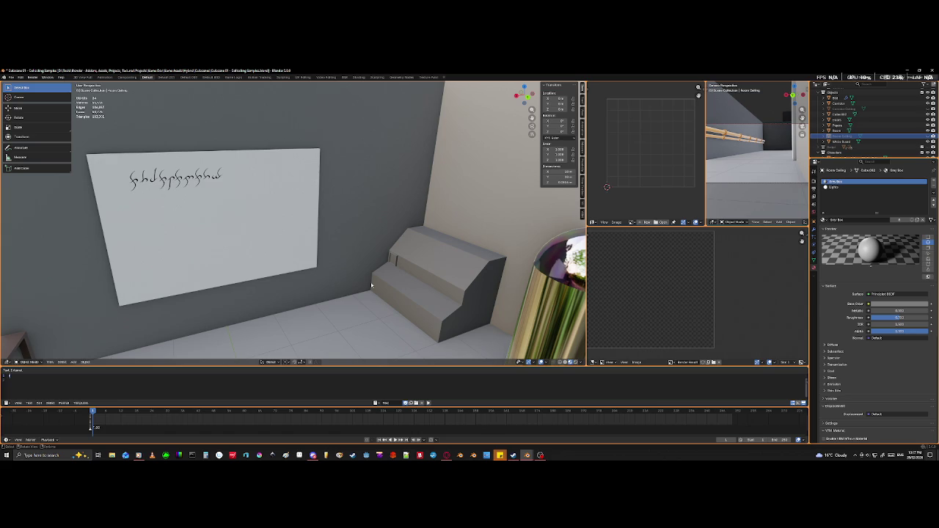
middle_click_drag(249, 153, 347, 254)
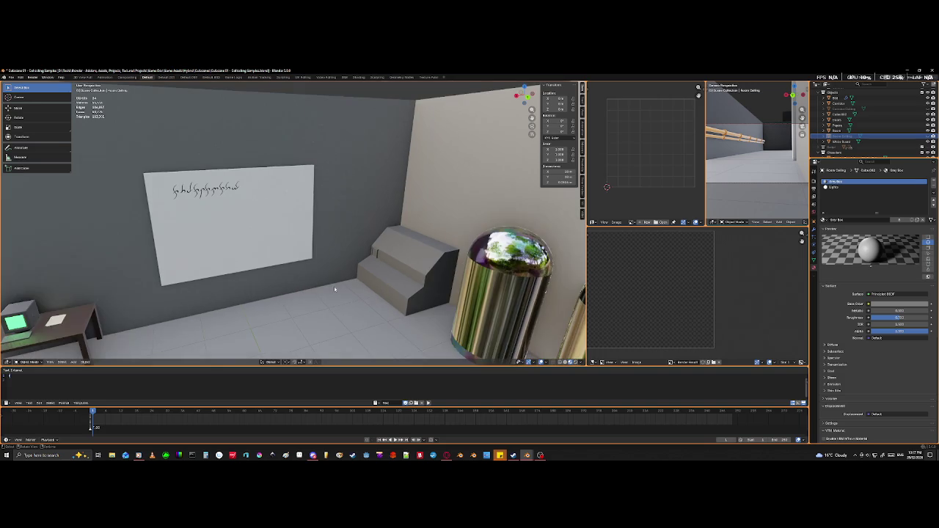
mouse_move(177, 290)
middle_mouse_down()
mouse_move(44, 297)
mouse_move(24, 280)
middle_mouse_up()
mouse_move(129, 286)
middle_mouse_down()
mouse_move(117, 287)
mouse_move(444, 214)
mouse_move(477, 226)
middle_mouse_up()
mouse_move(256, 231)
middle_mouse_down()
mouse_move(384, 242)
mouse_move(340, 246)
mouse_move(336, 229)
middle_mouse_up()
scroll(336, 229, "up", 5)
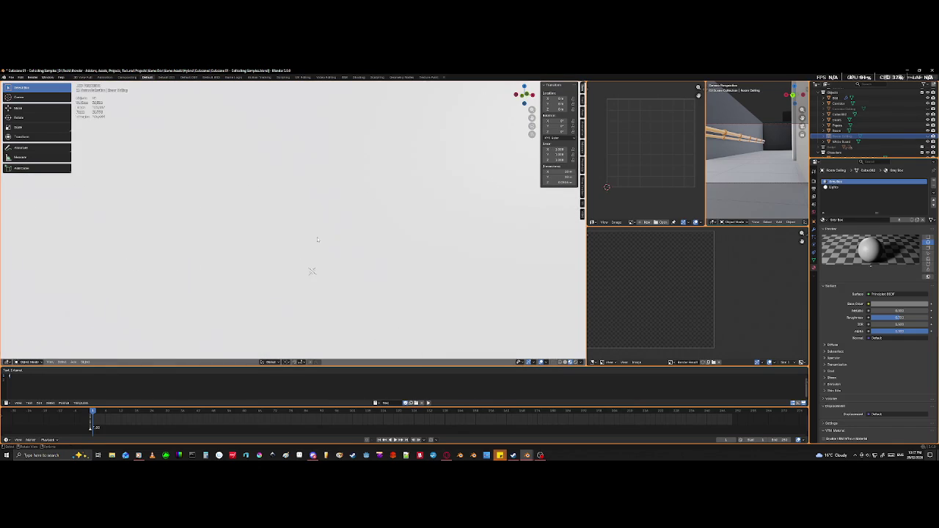
- Zoom out and orbit to see the four-capsule lab room linked to the L-shaped corridor
scroll(317, 238, "down", 5)
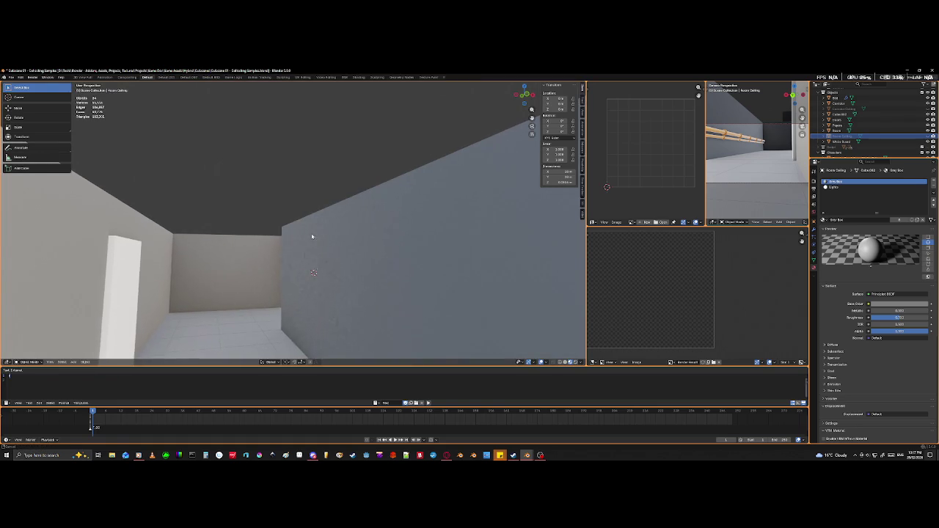
mouse_move(243, 301)
middle_mouse_down()
mouse_move(193, 342)
mouse_move(126, 336)
mouse_move(247, 276)
mouse_move(292, 287)
mouse_move(290, 299)
middle_mouse_up()
scroll(248, 278, "down", 3)
scroll(248, 278, "down", 4)
scroll(247, 275, "down", 3)
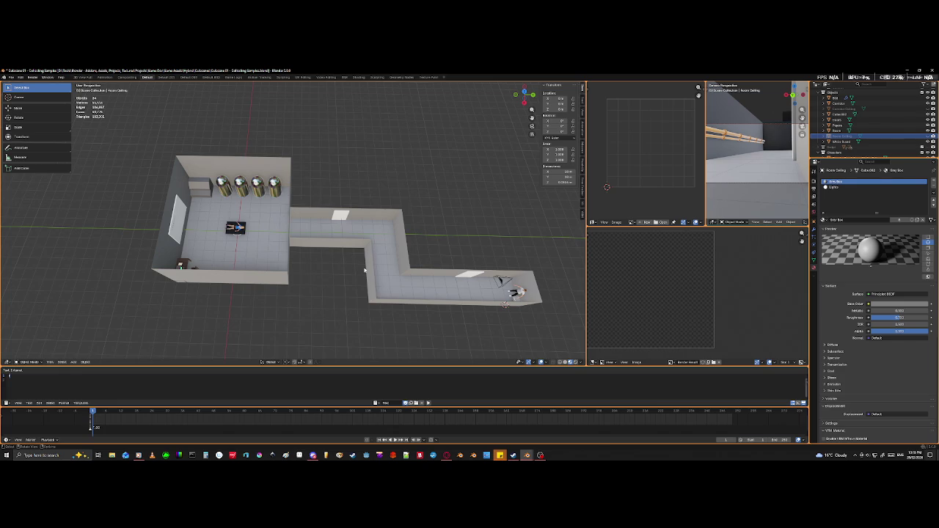
mouse_move(332, 308)
middle_mouse_down()
mouse_move(318, 314)
mouse_move(309, 303)
mouse_move(331, 311)
mouse_move(325, 319)
middle_mouse_up()
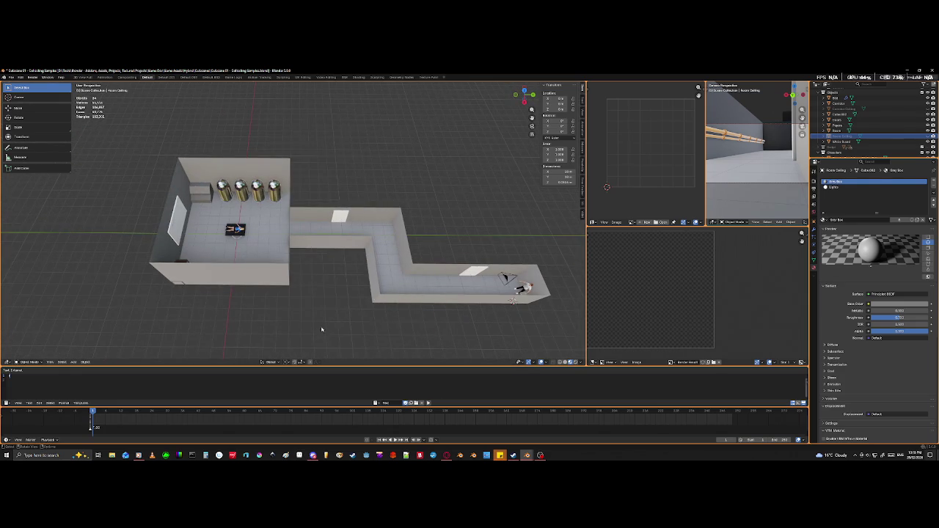